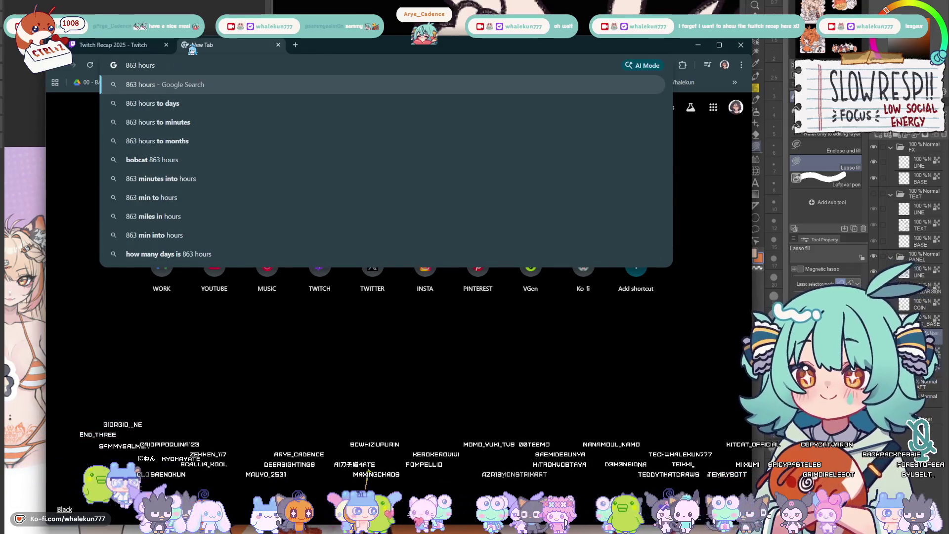
Run the '863 hours to days' Google conversion (35,9583 days) and return to the Twitch recap
key(Down)
key(Return)
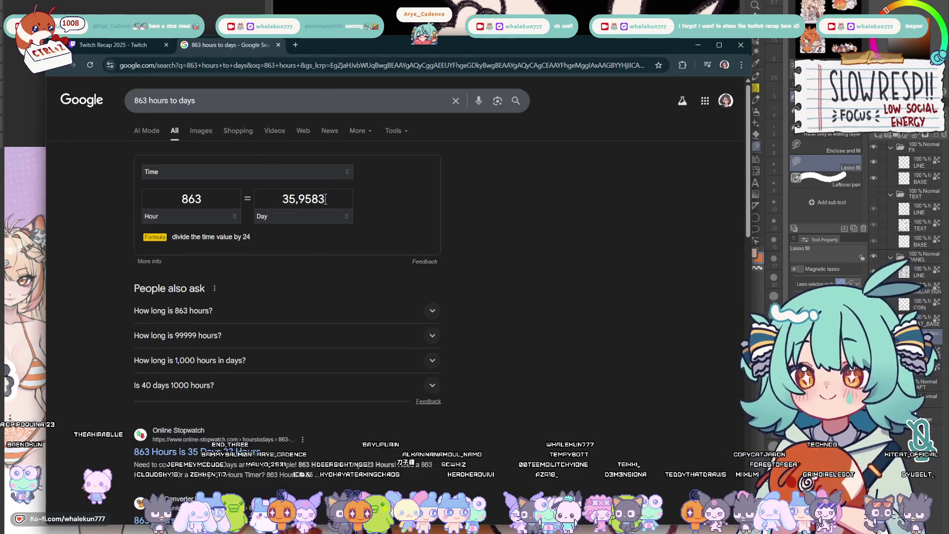
click(110, 44)
scroll(450, 294, down, 3)
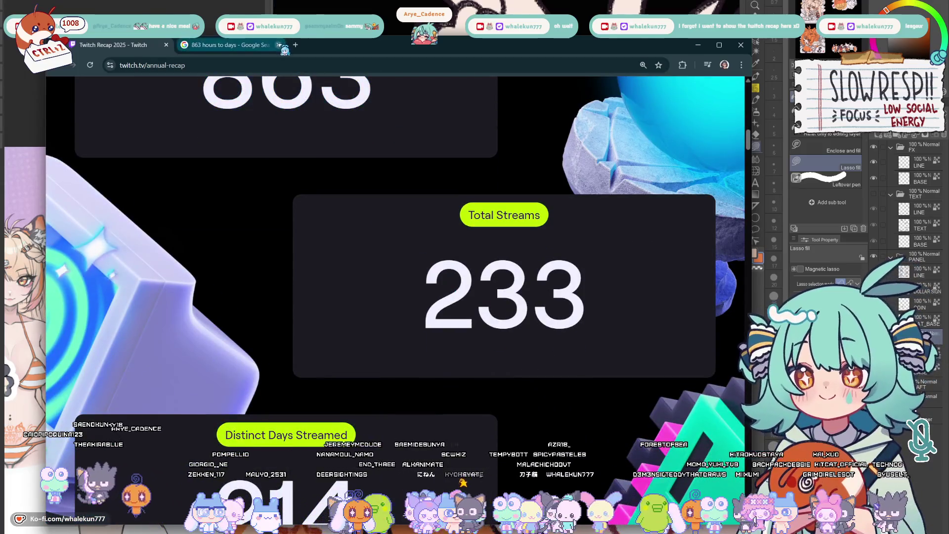
scroll(441, 324, down, 3)
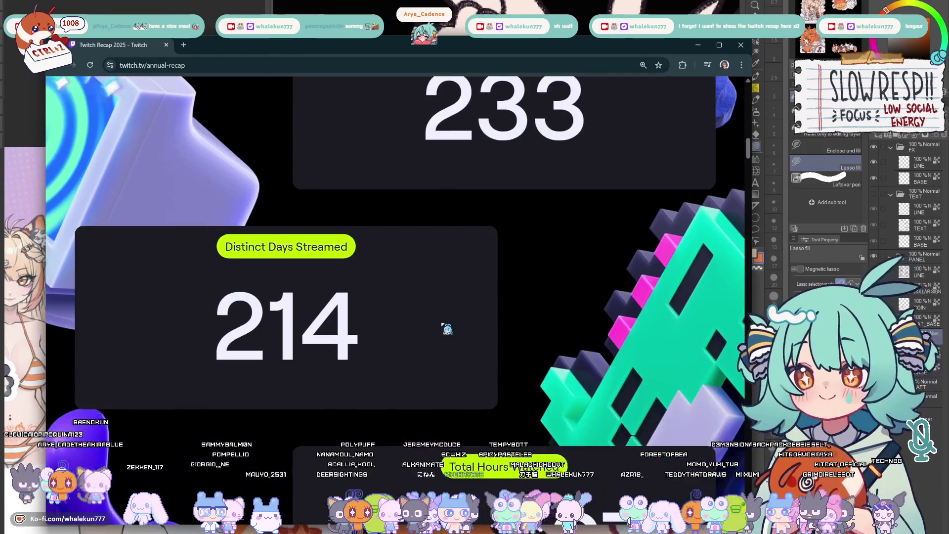
scroll(446, 329, down, 3)
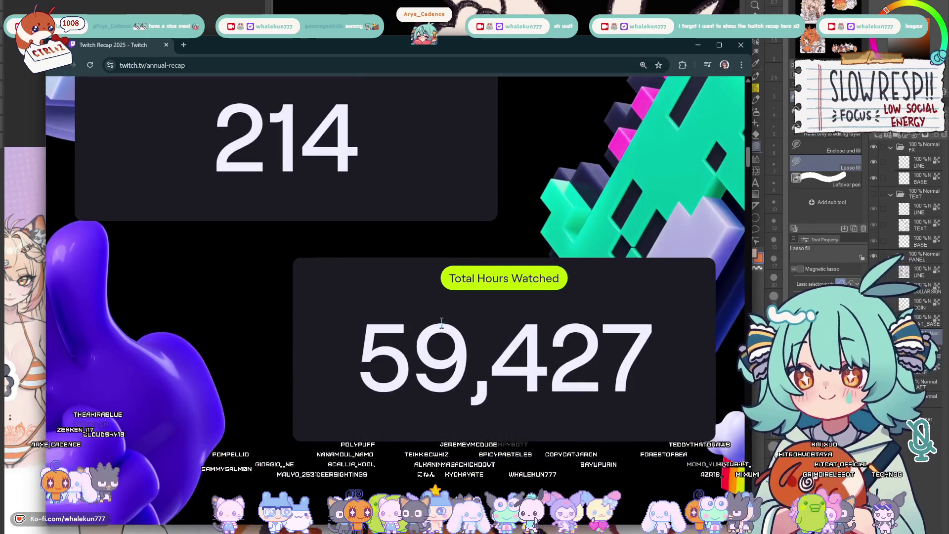
scroll(445, 327, up, 2)
scroll(447, 328, down, 4)
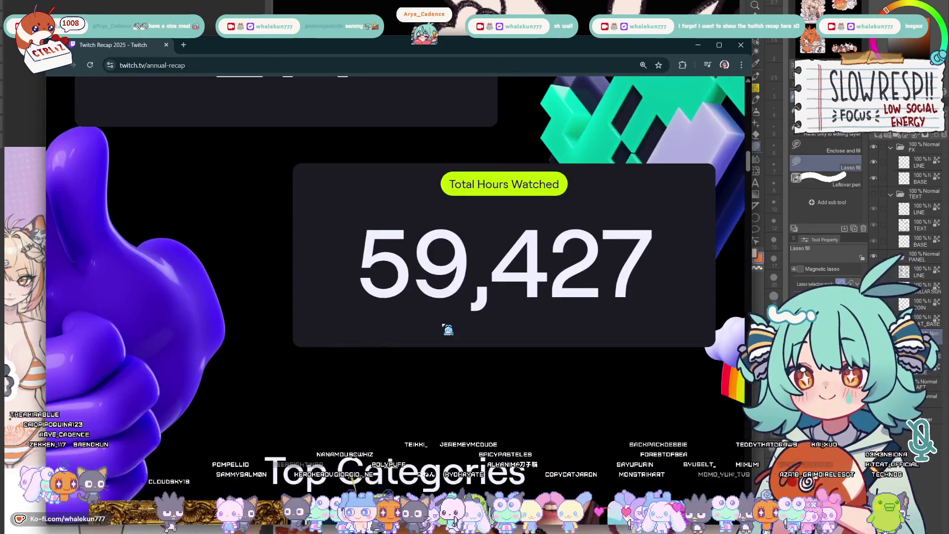
scroll(448, 330, down, 1)
scroll(448, 329, down, 1)
scroll(448, 329, down, 4)
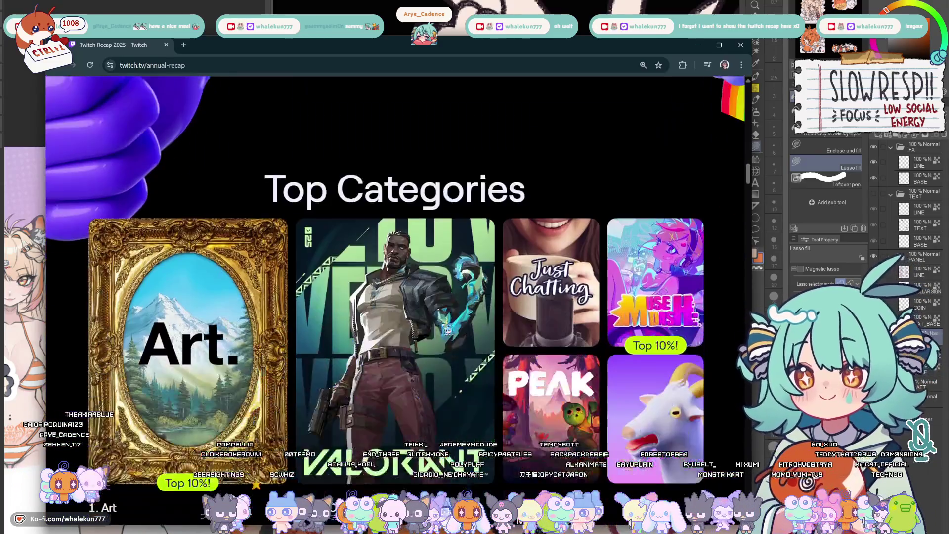
scroll(448, 329, down, 2)
scroll(449, 329, up, 1)
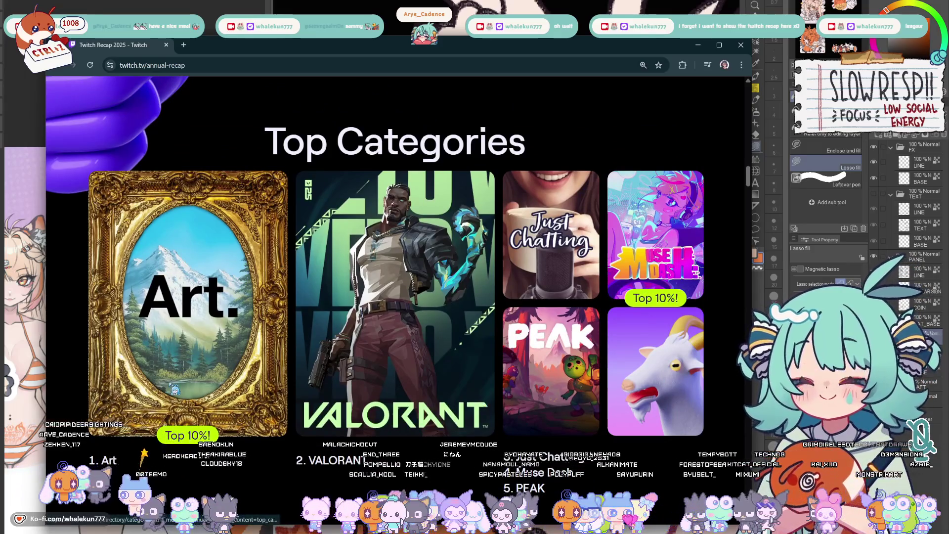
scroll(496, 386, down, 2)
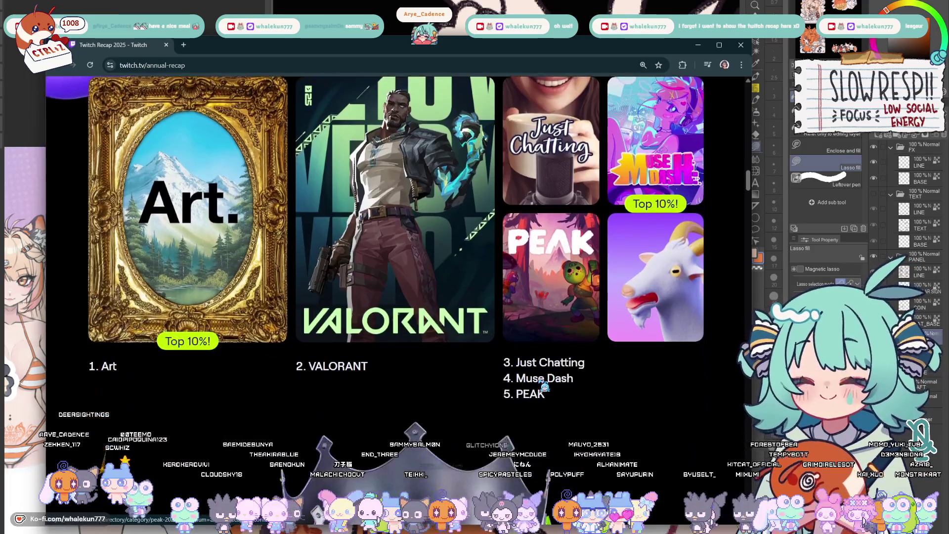
scroll(544, 387, down, 1)
scroll(544, 387, down, 2)
scroll(544, 386, down, 2)
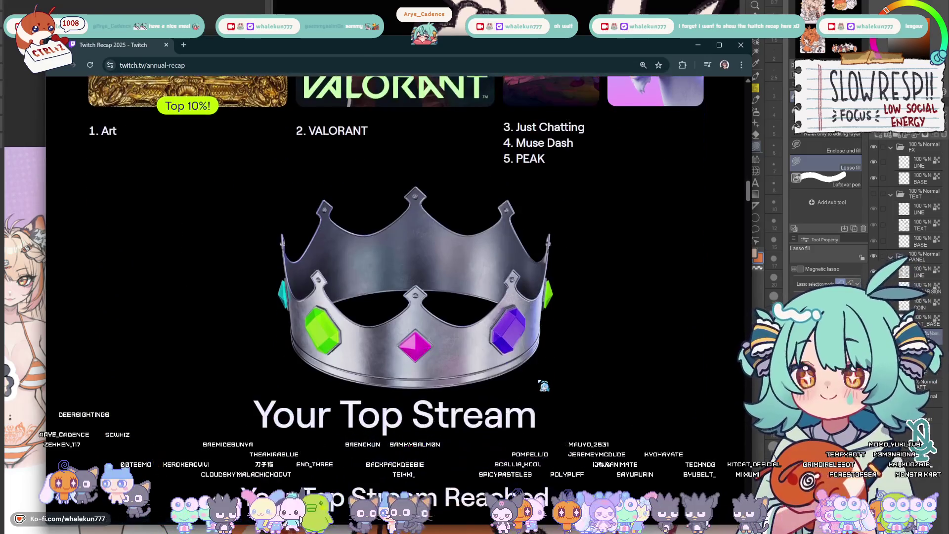
scroll(542, 385, down, 2)
scroll(542, 384, down, 1)
scroll(542, 386, down, 1)
scroll(541, 384, down, 2)
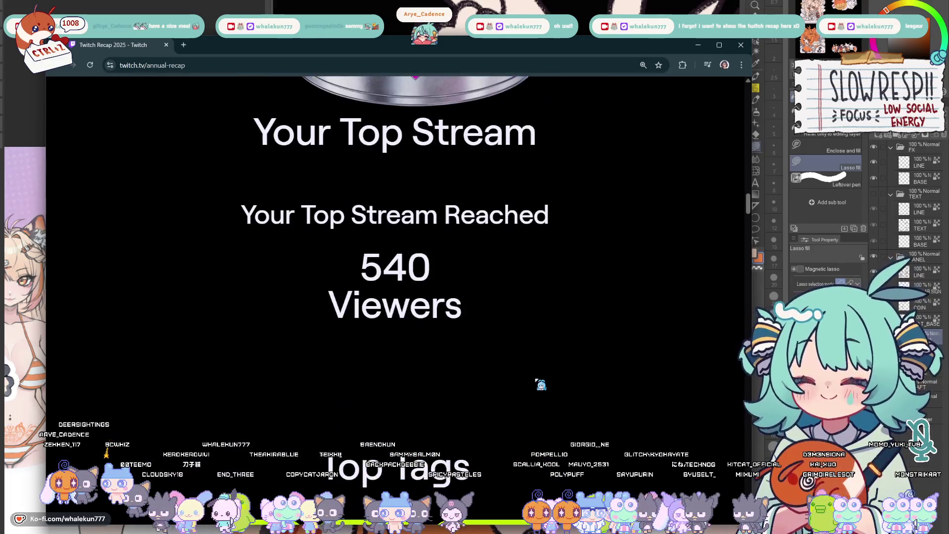
scroll(539, 383, down, 1)
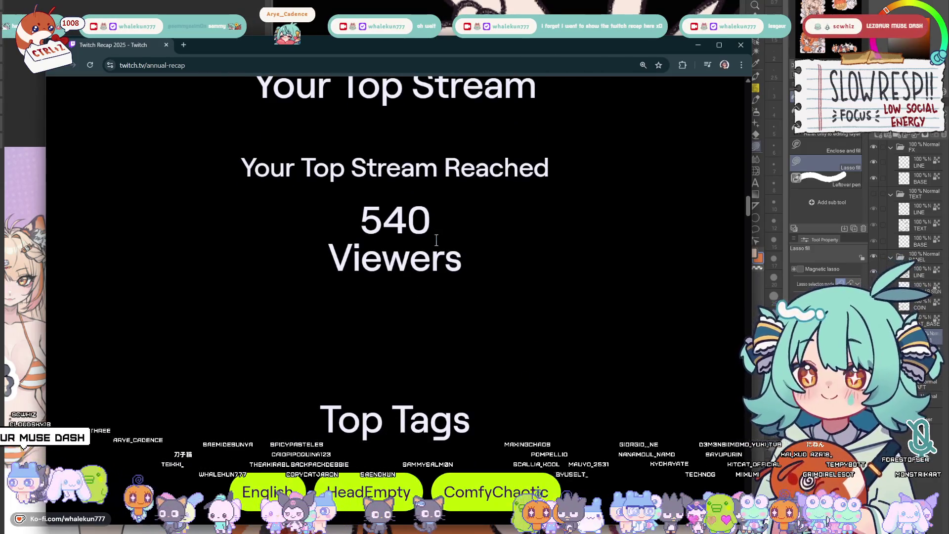
Highlight and then deselect the word Viewers under the 540-viewer top stream stat
drag(432, 256, 352, 238)
click(352, 238)
scroll(361, 218, up, 2)
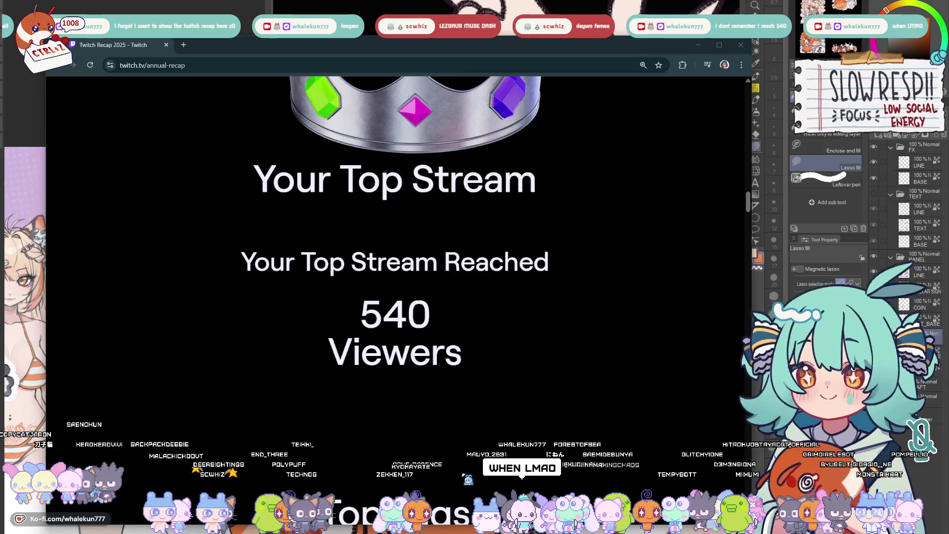
scroll(394, 297, down, 2)
scroll(394, 297, down, 2)
scroll(394, 297, down, 1)
scroll(394, 296, down, 1)
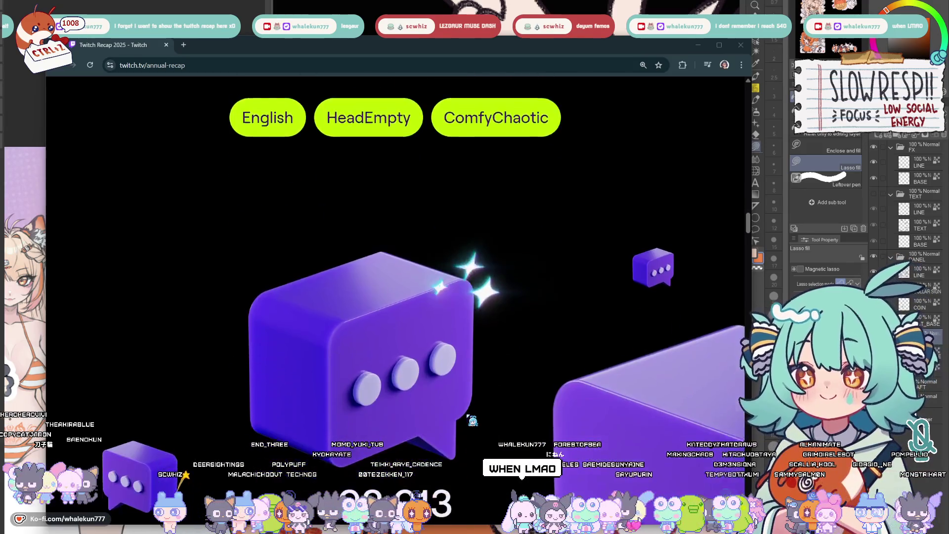
scroll(472, 421, down, 1)
scroll(471, 388, up, 1)
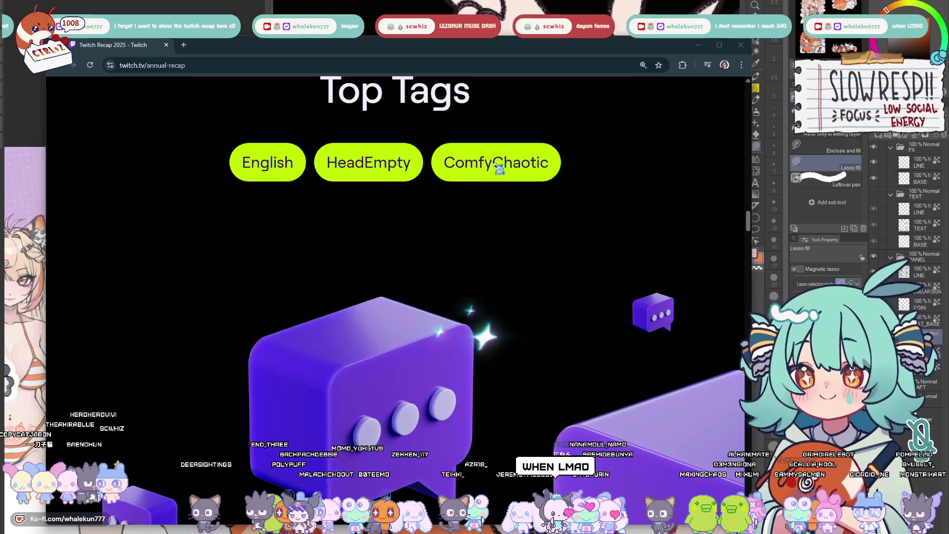
scroll(478, 341, down, 2)
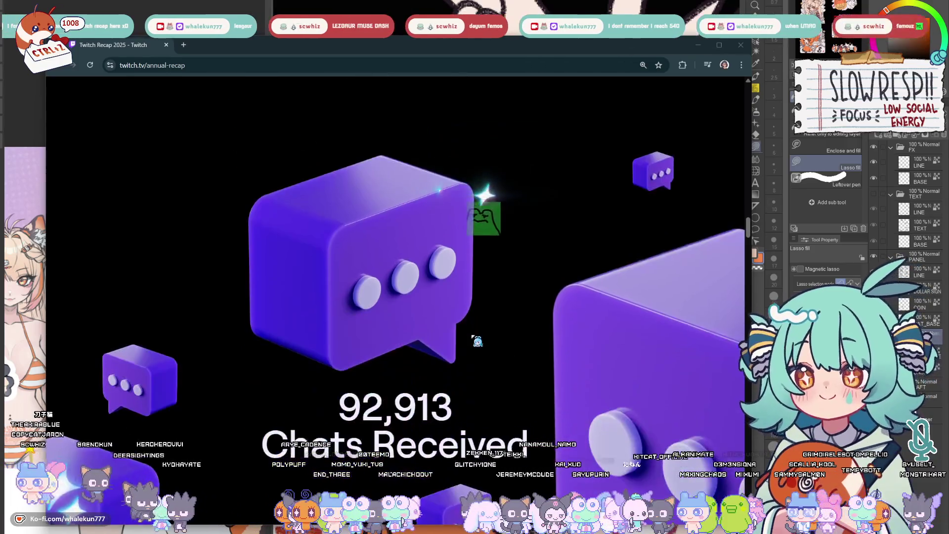
scroll(478, 342, down, 2)
scroll(478, 341, down, 1)
scroll(479, 341, down, 1)
scroll(478, 343, down, 2)
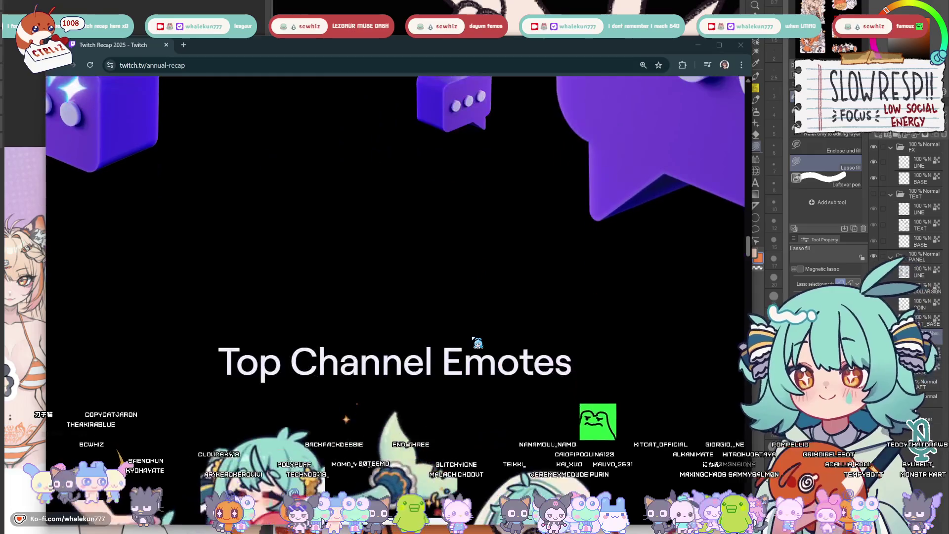
scroll(477, 343, down, 2)
scroll(477, 342, down, 2)
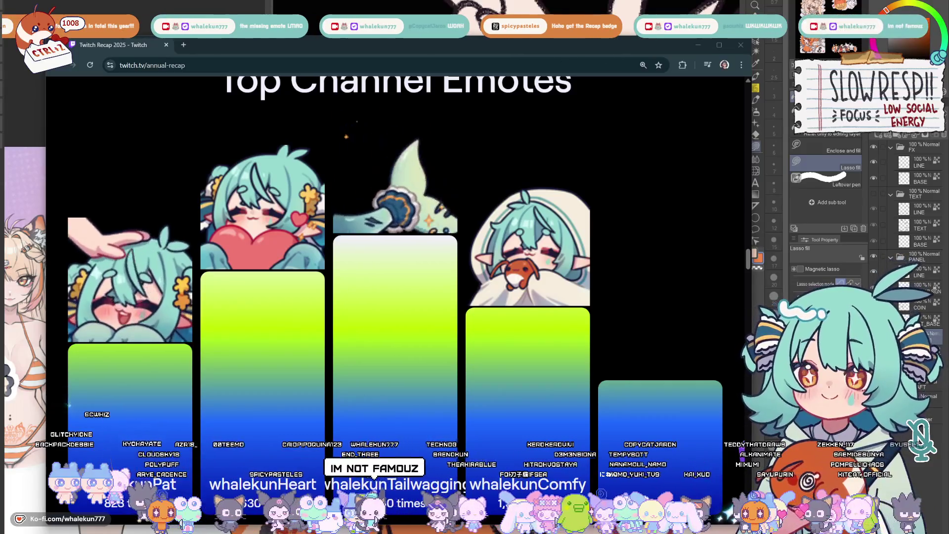
scroll(357, 377, down, 5)
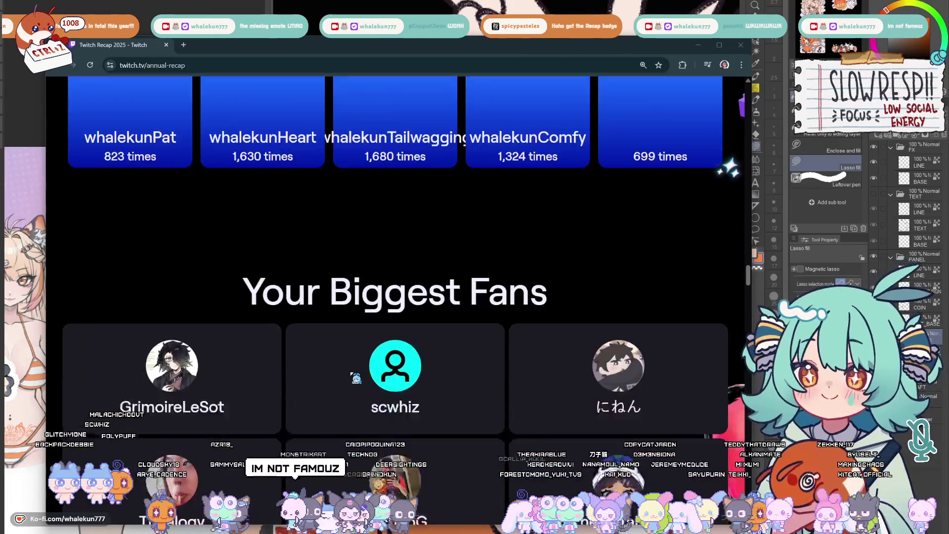
scroll(356, 377, down, 2)
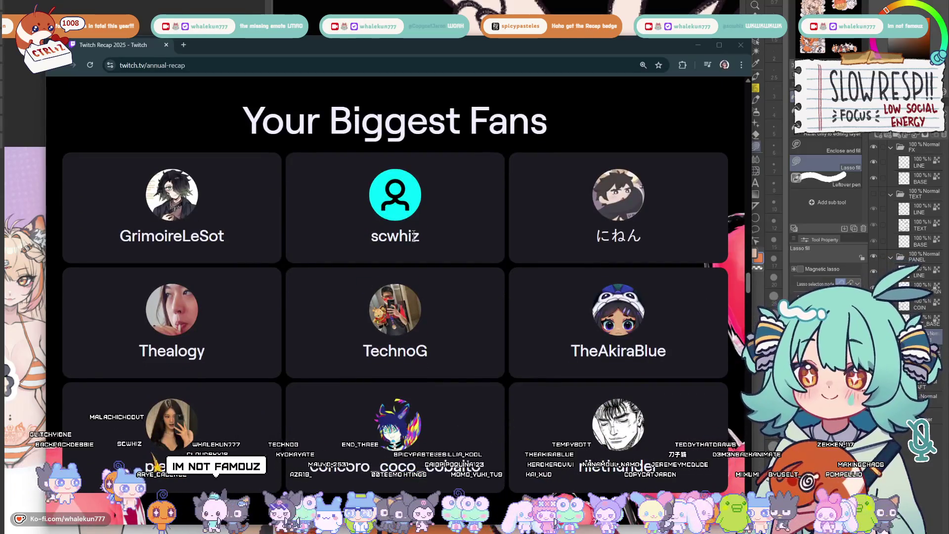
double_click(373, 245)
click(374, 250)
double_click(359, 361)
click(409, 342)
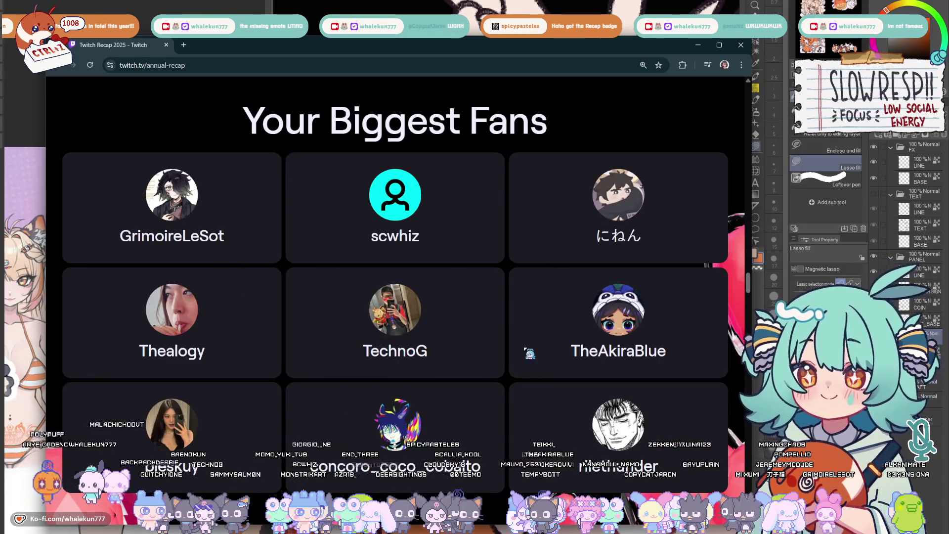
scroll(520, 304, down, 1)
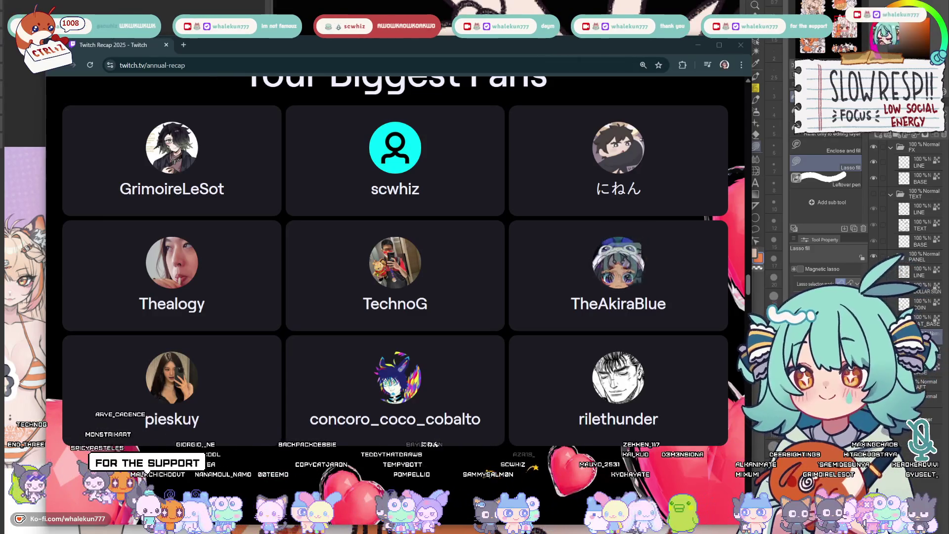
scroll(369, 371, down, 5)
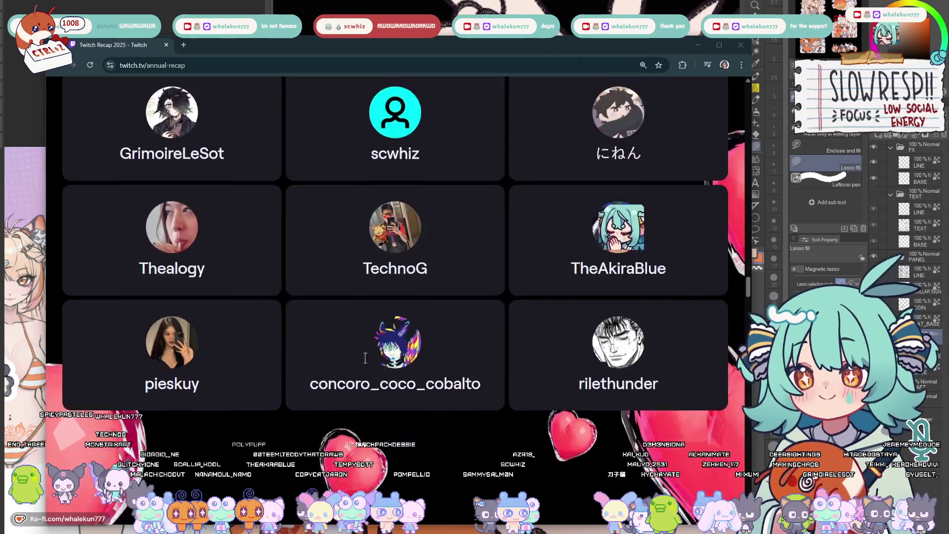
scroll(368, 371, down, 1)
scroll(369, 371, down, 2)
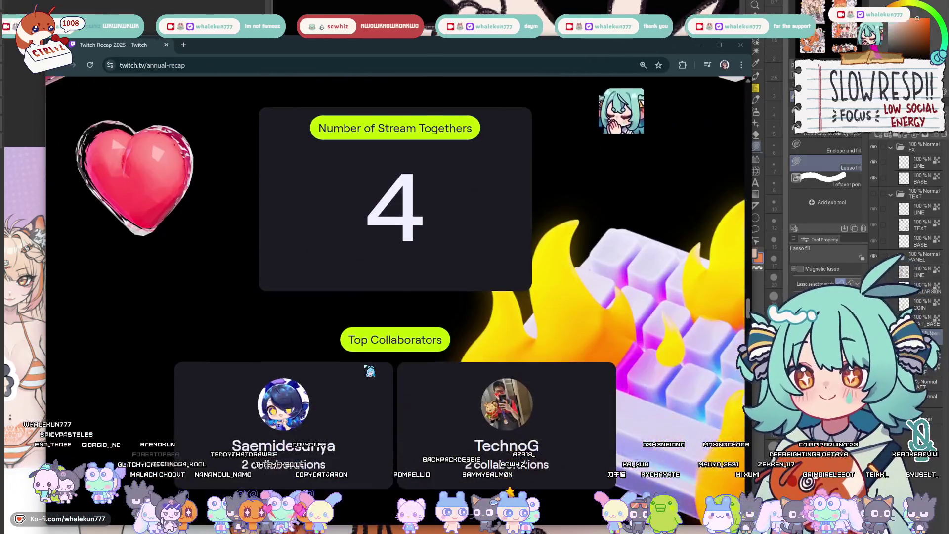
scroll(368, 371, down, 1)
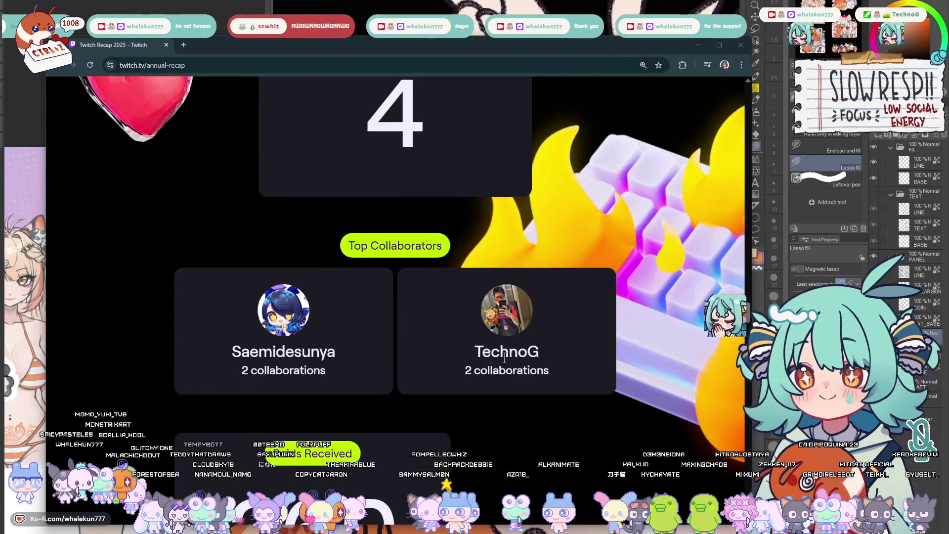
scroll(478, 377, down, 1)
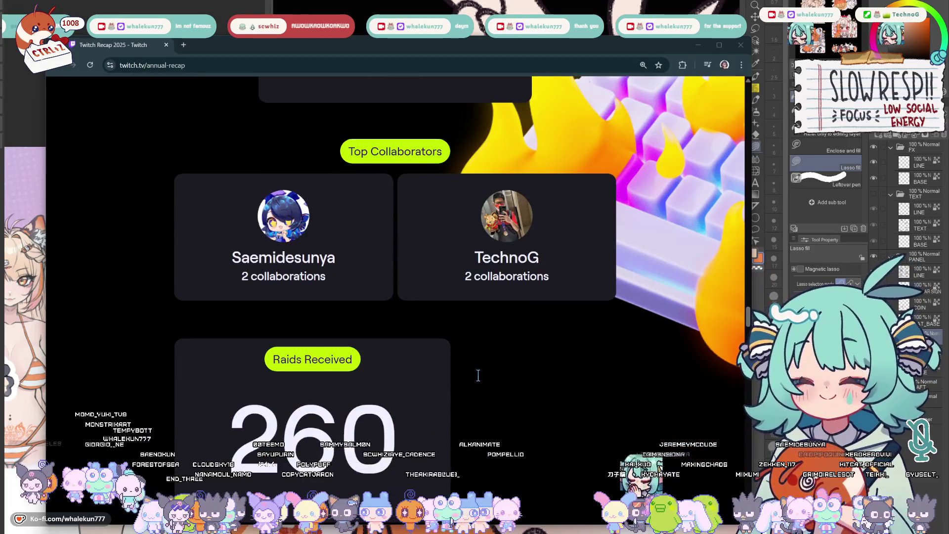
scroll(478, 375, down, 1)
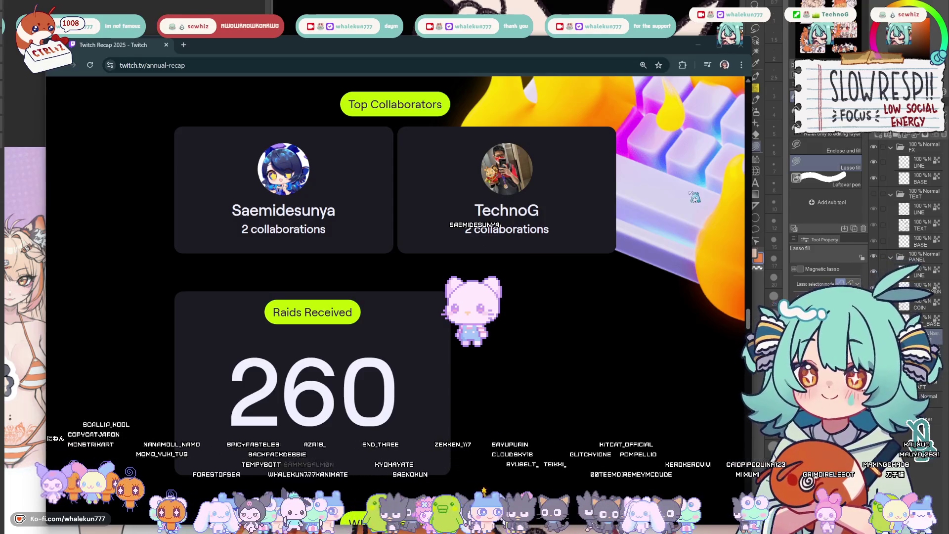
scroll(595, 316, down, 2)
scroll(595, 316, down, 2)
scroll(594, 316, down, 1)
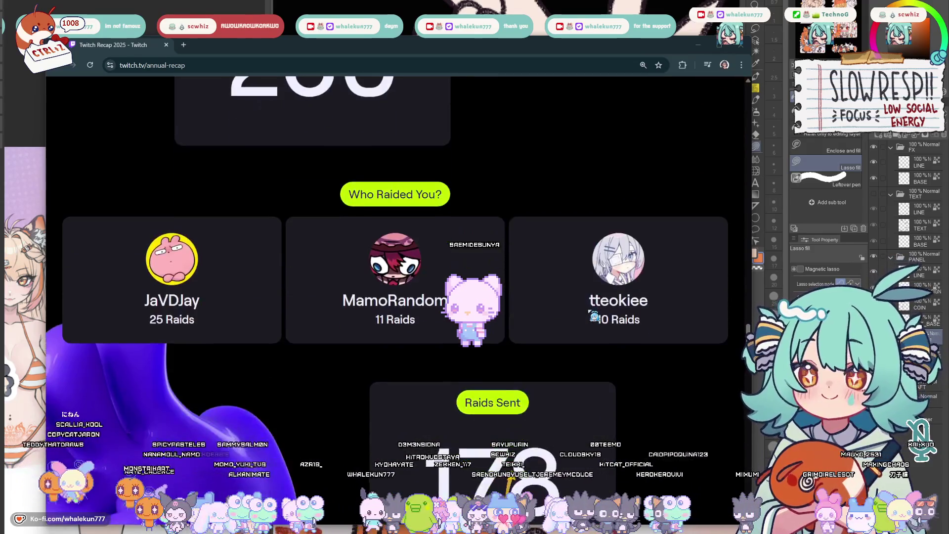
scroll(576, 314, down, 1)
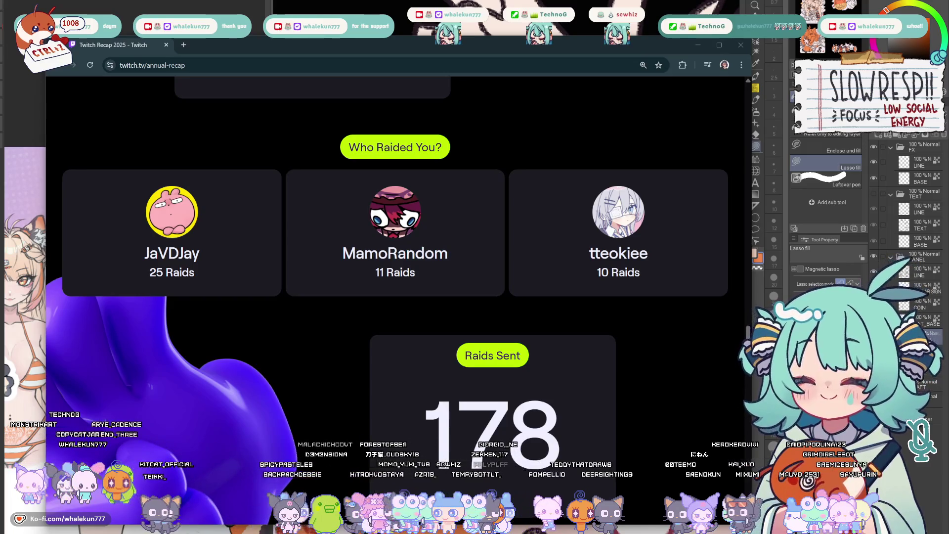
scroll(417, 315, down, 2)
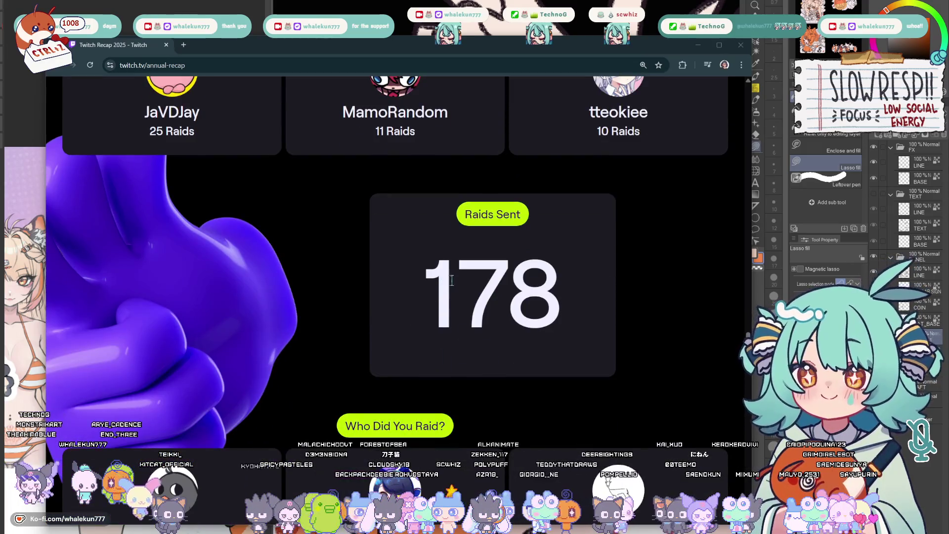
scroll(451, 280, down, 2)
scroll(462, 286, down, 1)
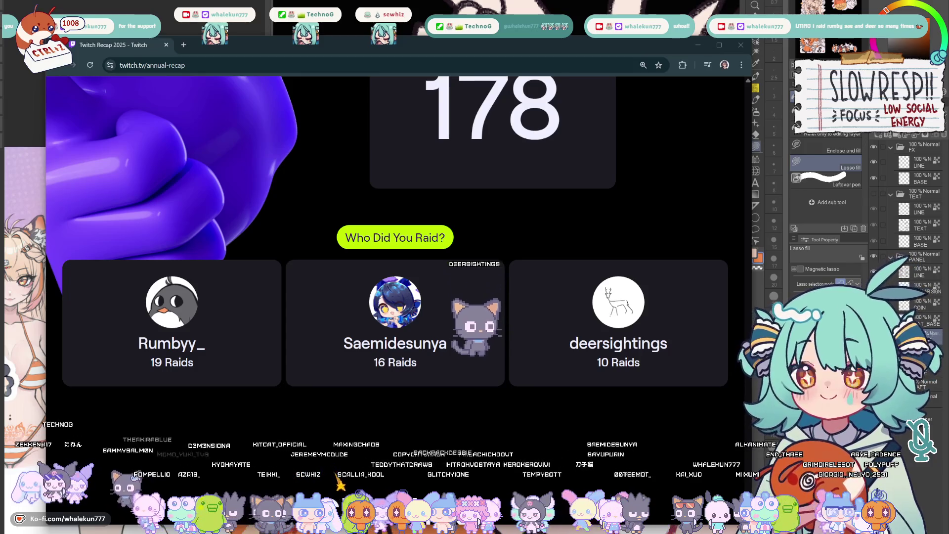
scroll(536, 341, down, 2)
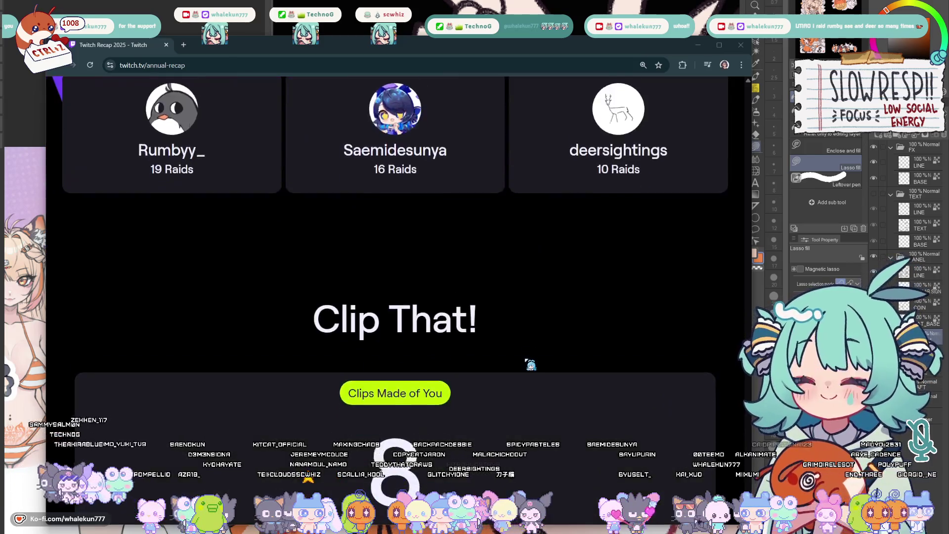
scroll(531, 360, down, 2)
scroll(530, 362, down, 4)
scroll(530, 365, down, 2)
scroll(532, 364, down, 3)
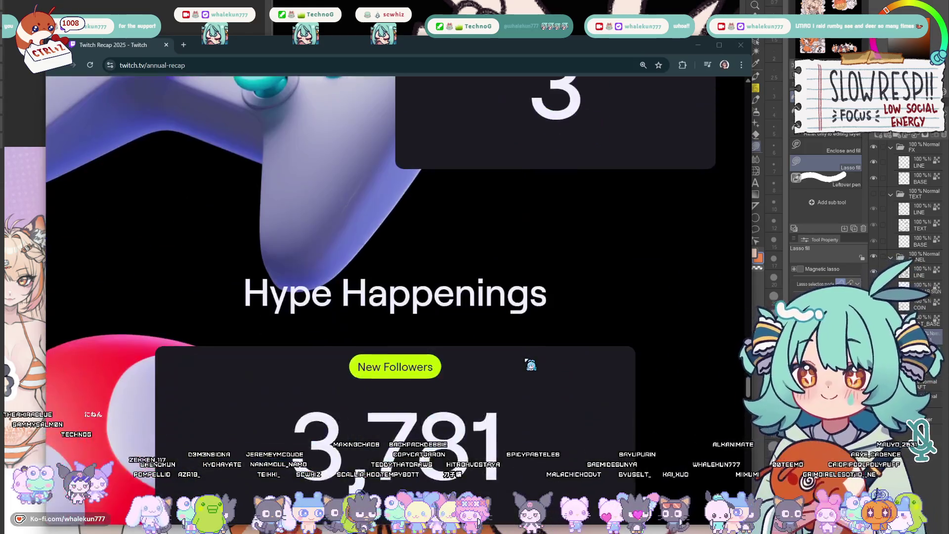
scroll(531, 365, down, 2)
scroll(532, 365, down, 2)
scroll(531, 365, down, 2)
scroll(531, 365, down, 1)
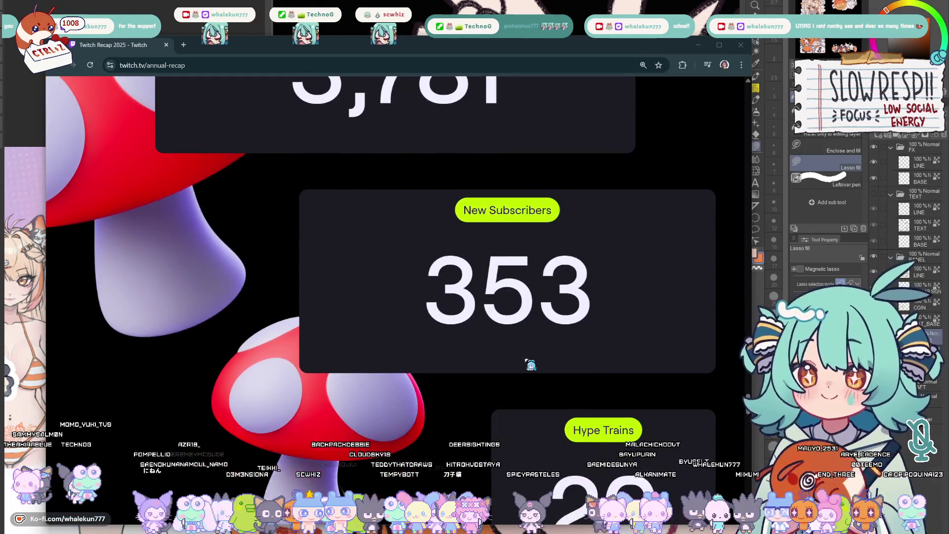
drag(531, 363, 627, 318)
Deselect the highlighted 353 subscriber count on the yearly stats card
click(545, 313)
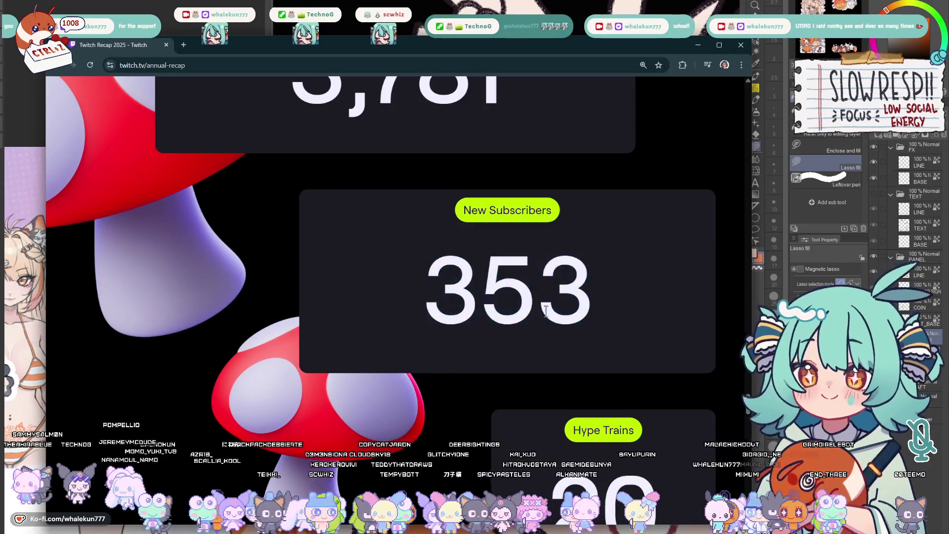
scroll(545, 312, down, 3)
scroll(545, 312, down, 4)
scroll(545, 312, down, 3)
scroll(546, 311, down, 3)
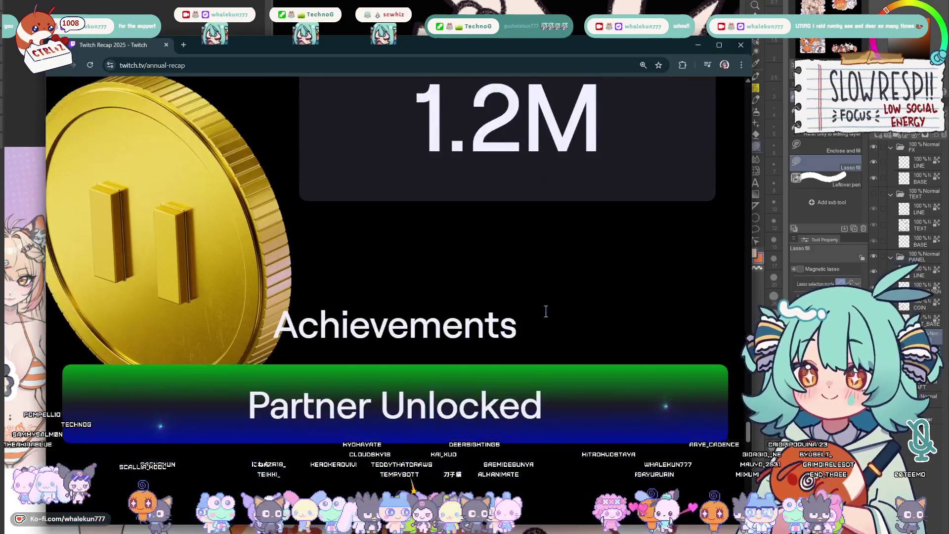
scroll(546, 311, down, 2)
scroll(545, 312, down, 3)
scroll(546, 312, up, 2)
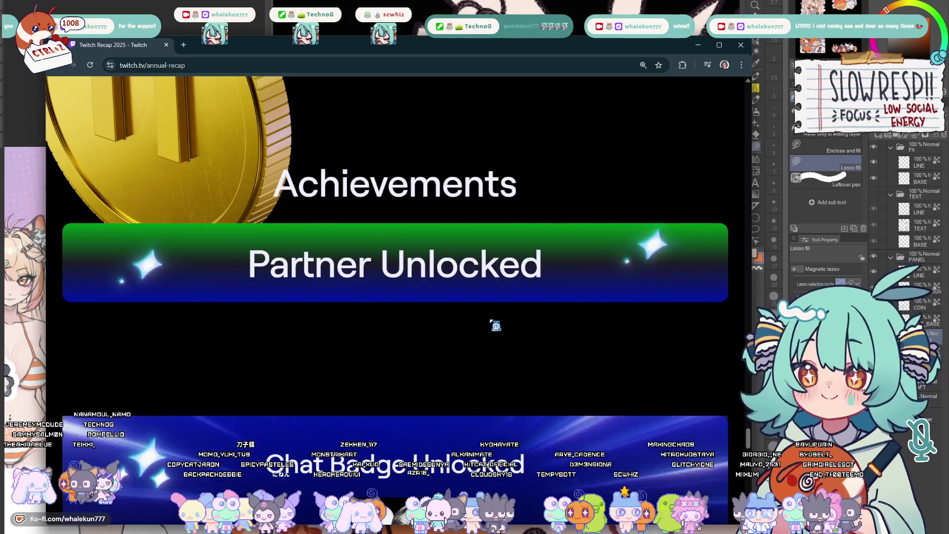
scroll(494, 324, down, 3)
scroll(492, 318, down, 2)
scroll(490, 319, down, 2)
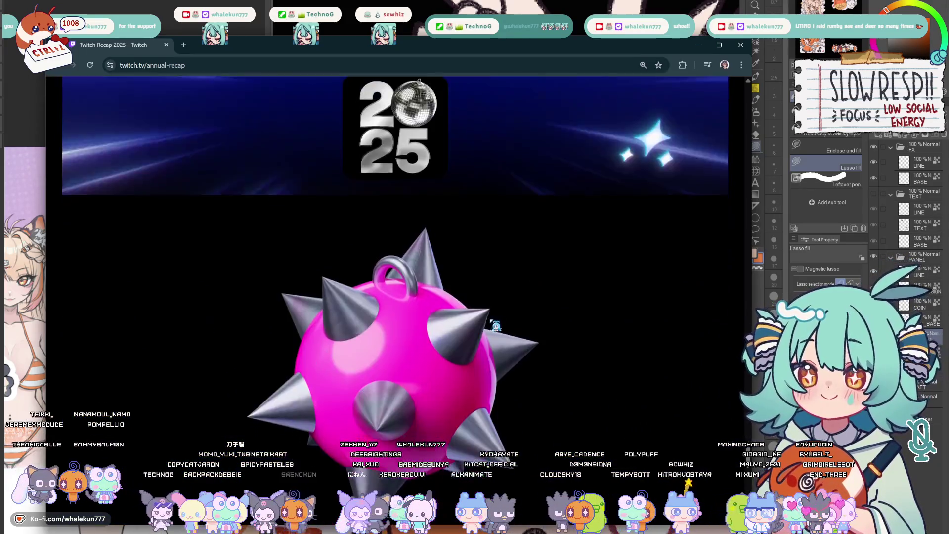
scroll(491, 320, down, 2)
scroll(493, 322, down, 2)
scroll(497, 326, down, 4)
scroll(496, 326, down, 2)
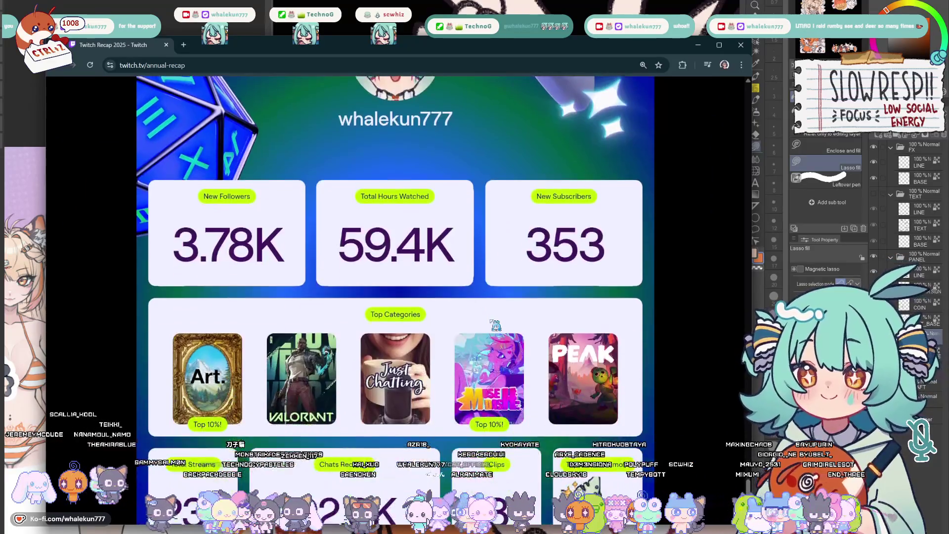
scroll(495, 325, down, 1)
scroll(496, 325, down, 2)
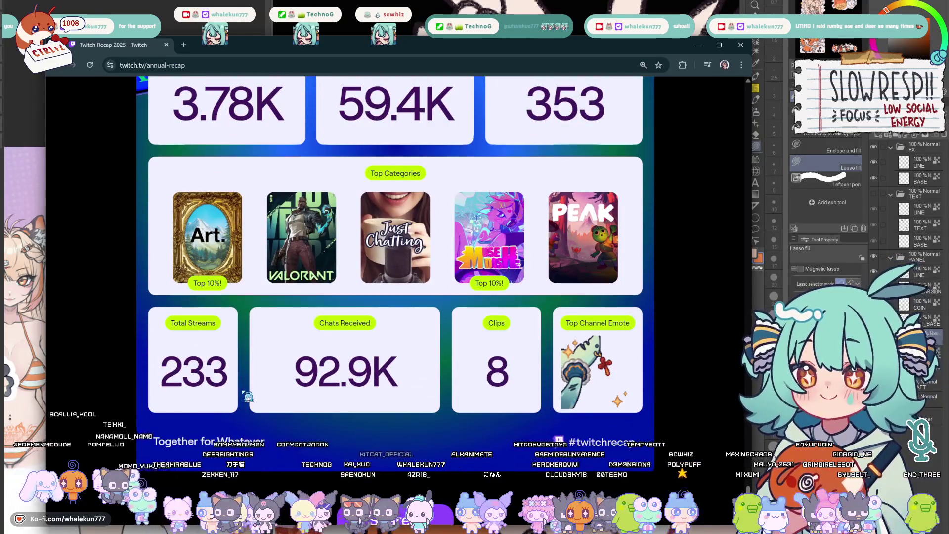
scroll(335, 401, down, 2)
scroll(337, 401, down, 3)
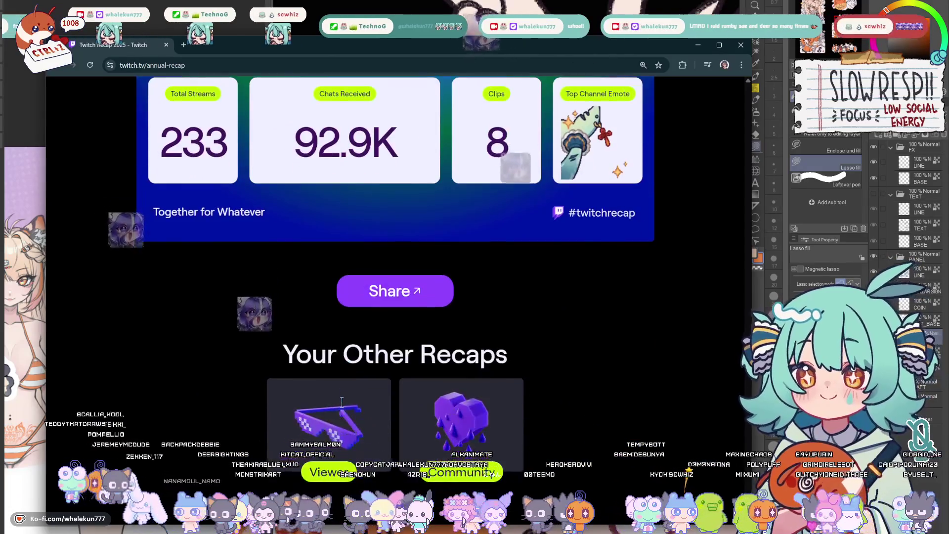
scroll(341, 401, up, 3)
Request the Share options for the yearly Twitch recap
click(408, 432)
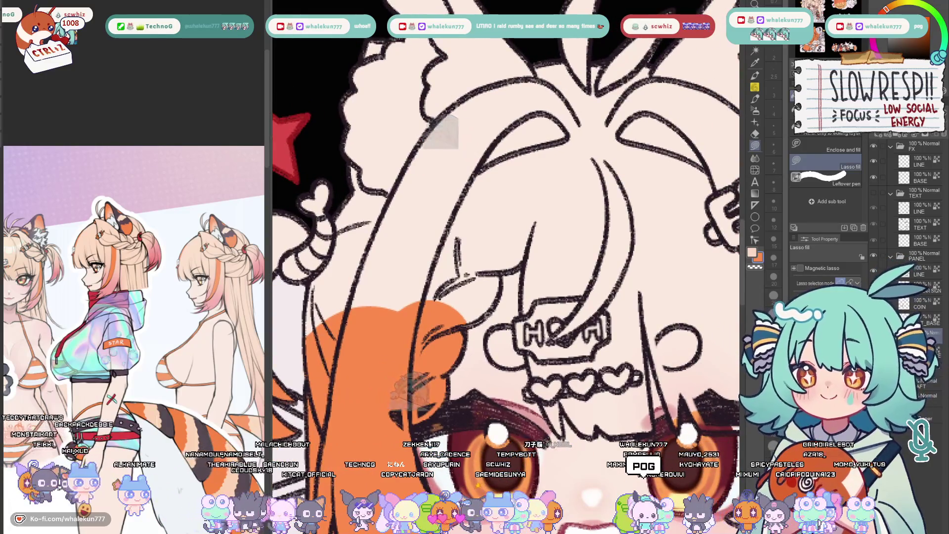
Lasso-fill a hair section and the strip over the forehead orange, then mirror the view
drag(468, 327, 489, 223)
drag(467, 274, 467, 275)
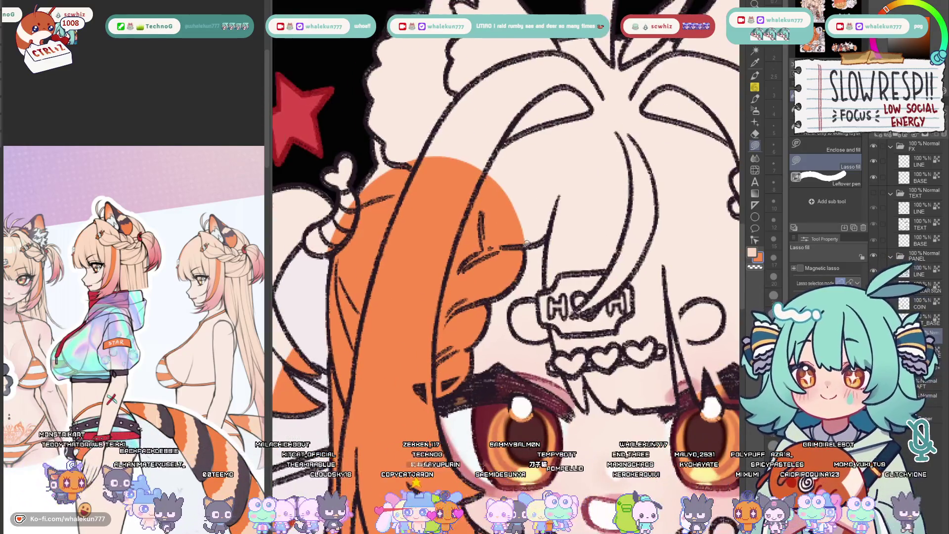
scroll(424, 193, down, 3)
scroll(424, 194, up, 2)
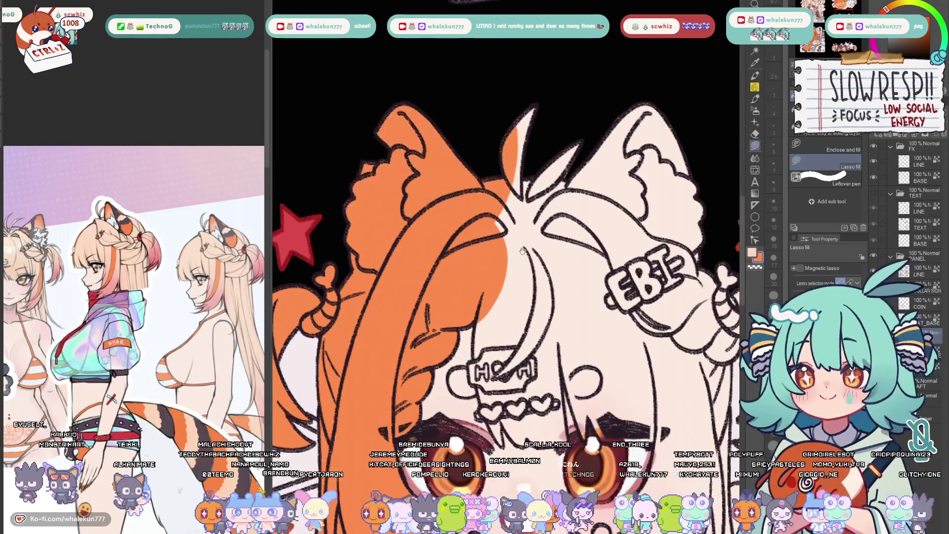
mouse_move(401, 153)
mouse_down()
mouse_move(495, 62)
mouse_move(445, 194)
mouse_move(599, 126)
mouse_up()
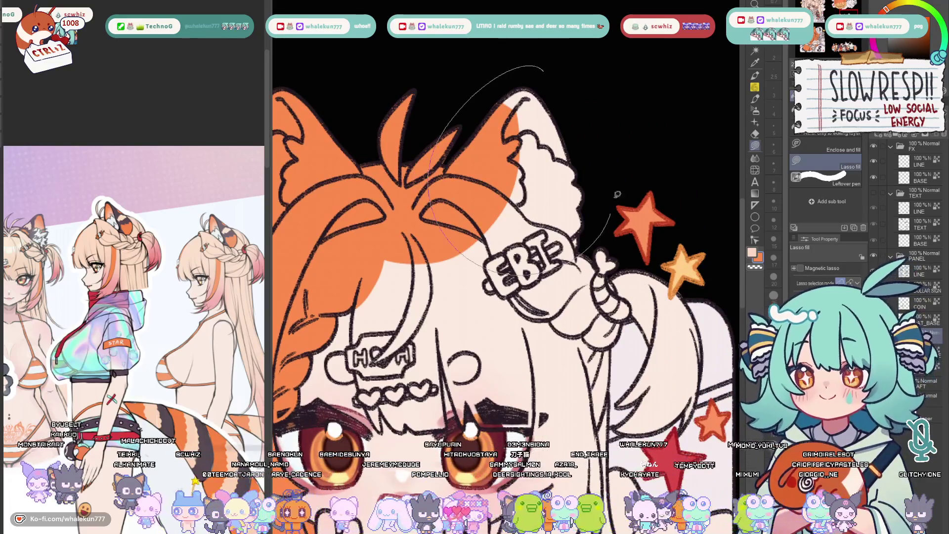
scroll(600, 126, up, 1)
scroll(599, 126, up, 2)
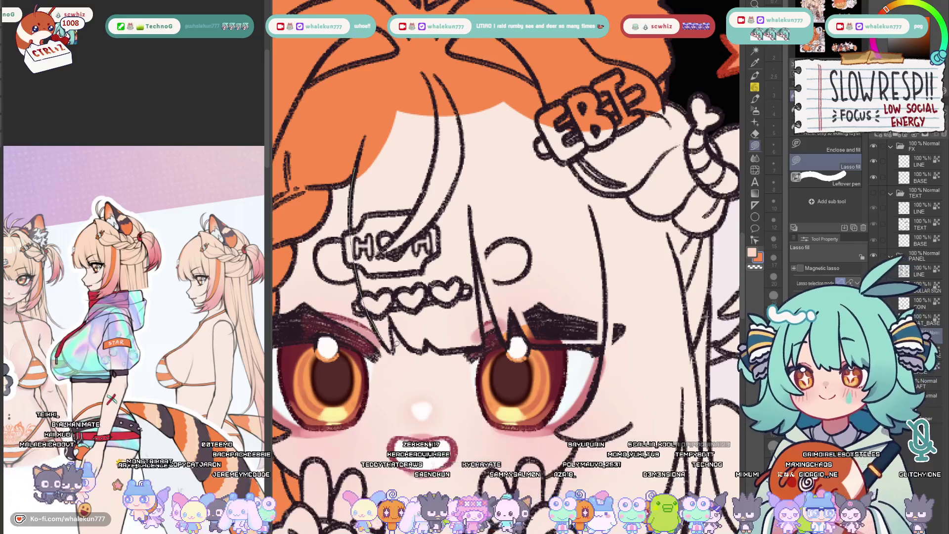
drag(394, 111, 380, 90)
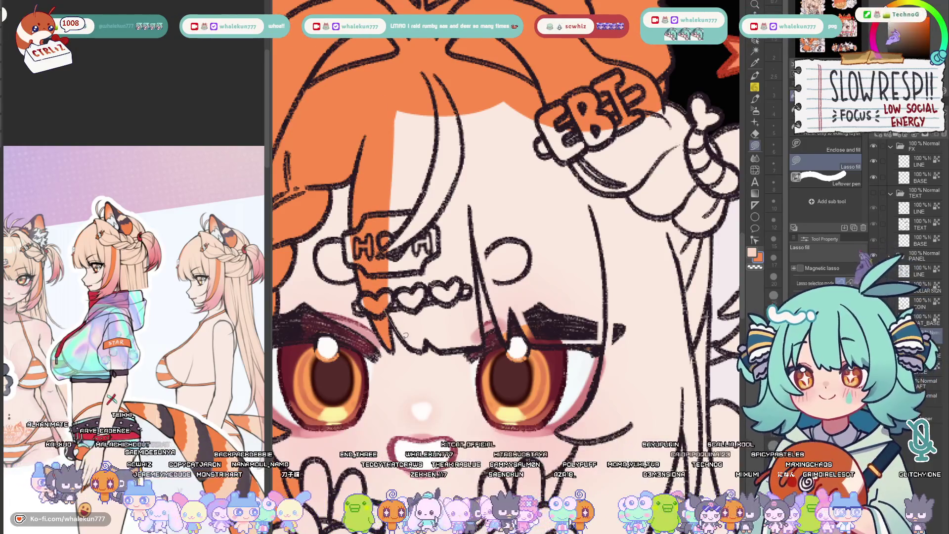
drag(429, 332, 398, 322)
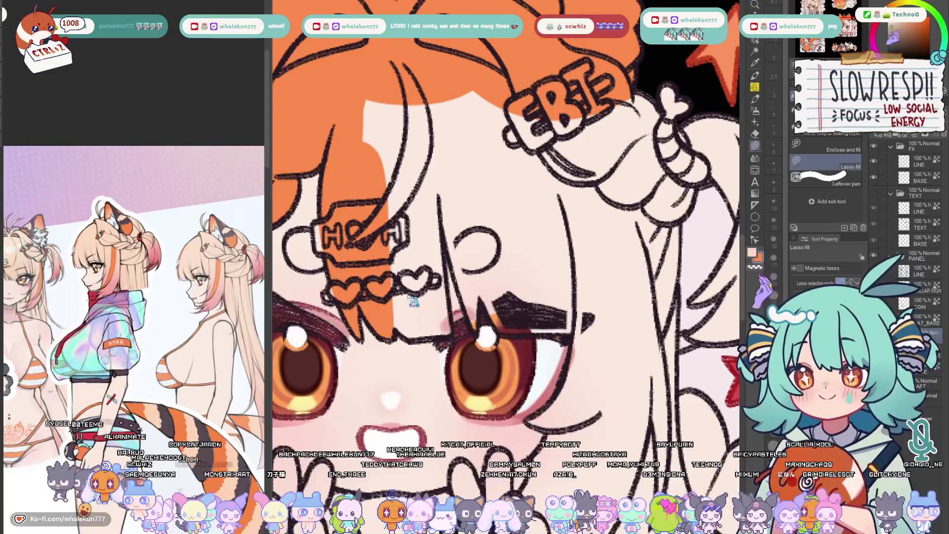
key(h)
key(h)
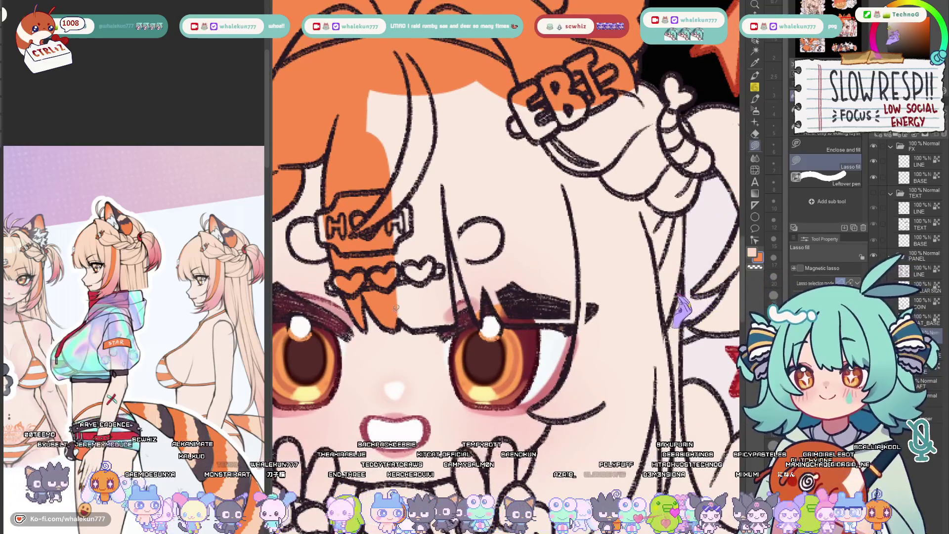
Fill several bang sections between the strands with orange
drag(395, 312, 370, 211)
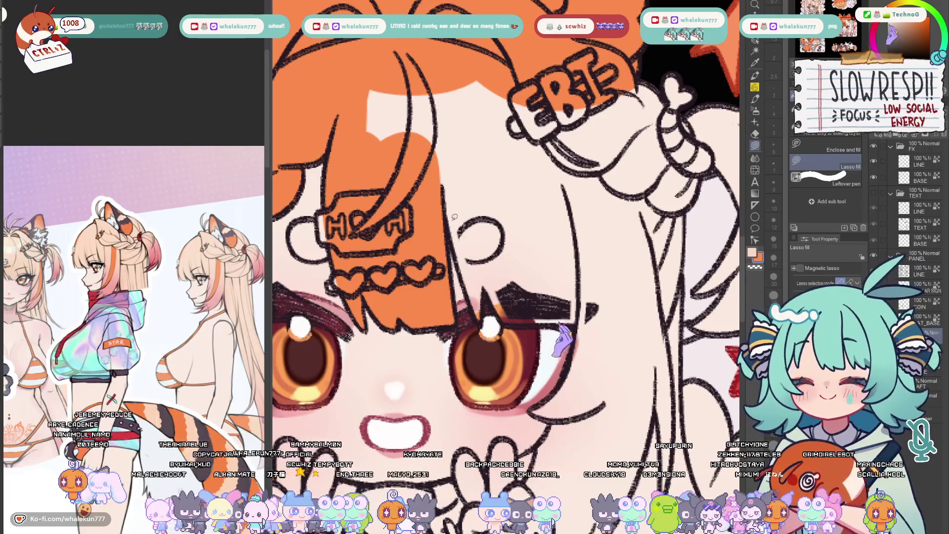
drag(445, 312, 478, 221)
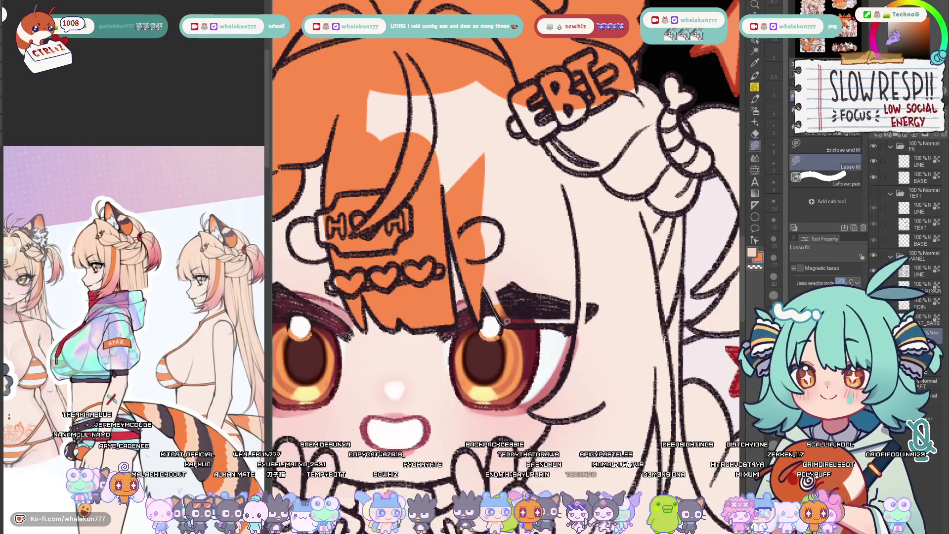
drag(483, 293, 475, 223)
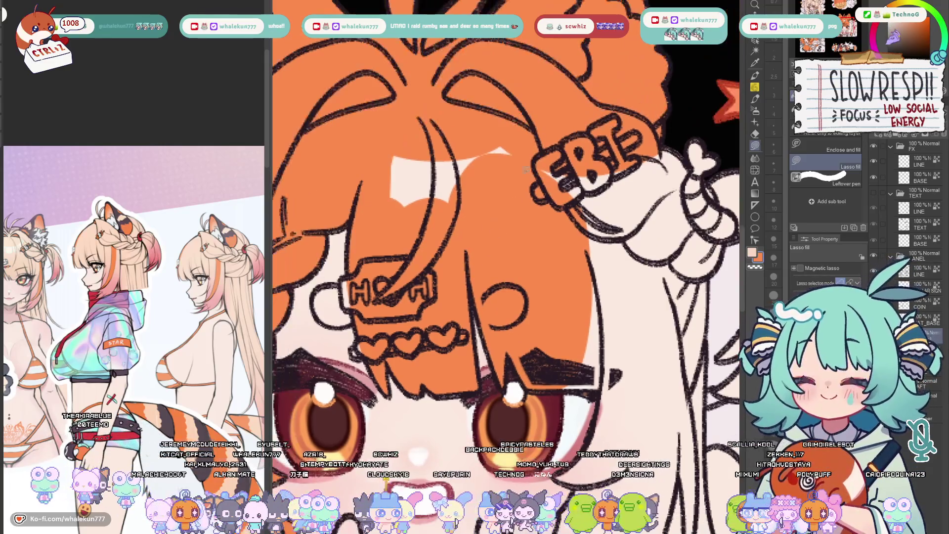
scroll(445, 179, up, 1)
drag(446, 178, 327, 160)
mouse_move(548, 267)
mouse_down()
mouse_move(557, 208)
mouse_move(538, 119)
mouse_up()
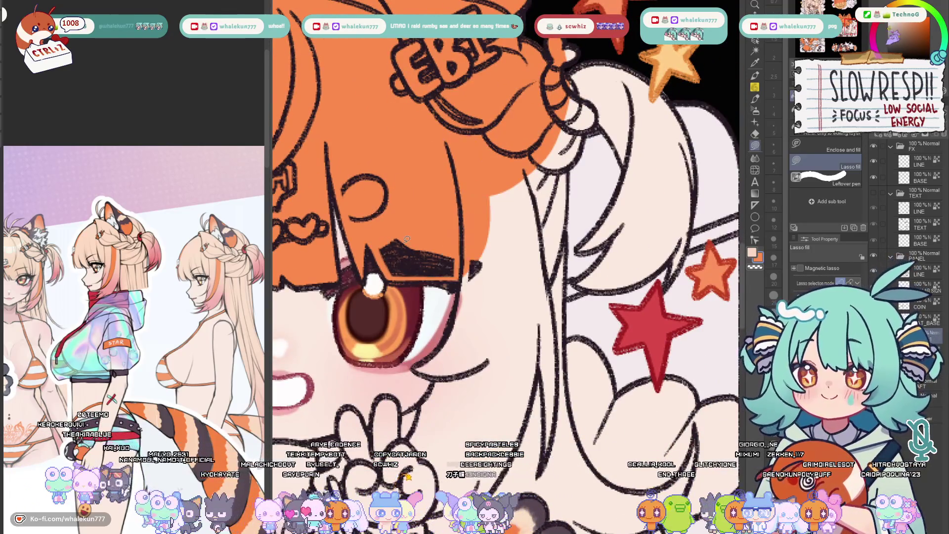
Fill the hair section from the eye up toward the hand with orange
drag(474, 297, 494, 193)
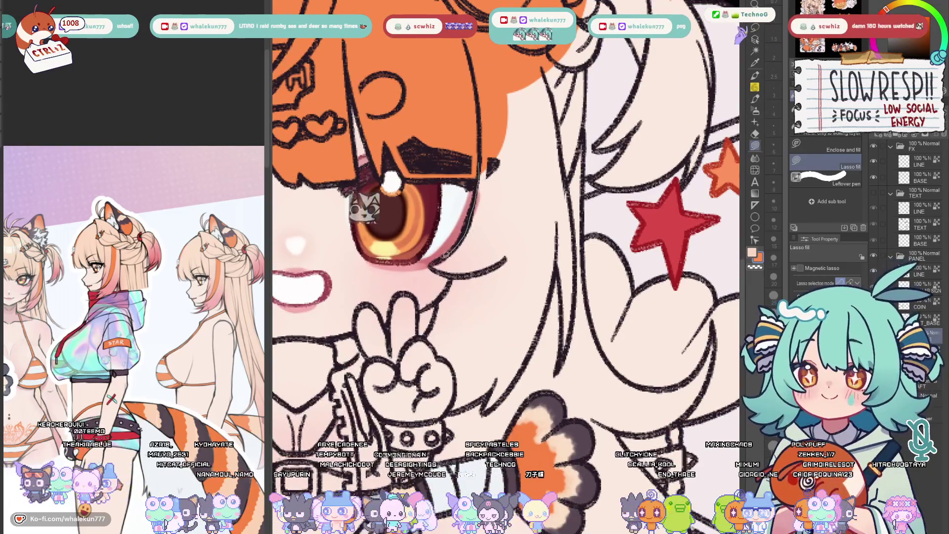
mouse_move(442, 277)
mouse_down()
mouse_move(632, 41)
mouse_move(445, 277)
mouse_move(501, 213)
mouse_up()
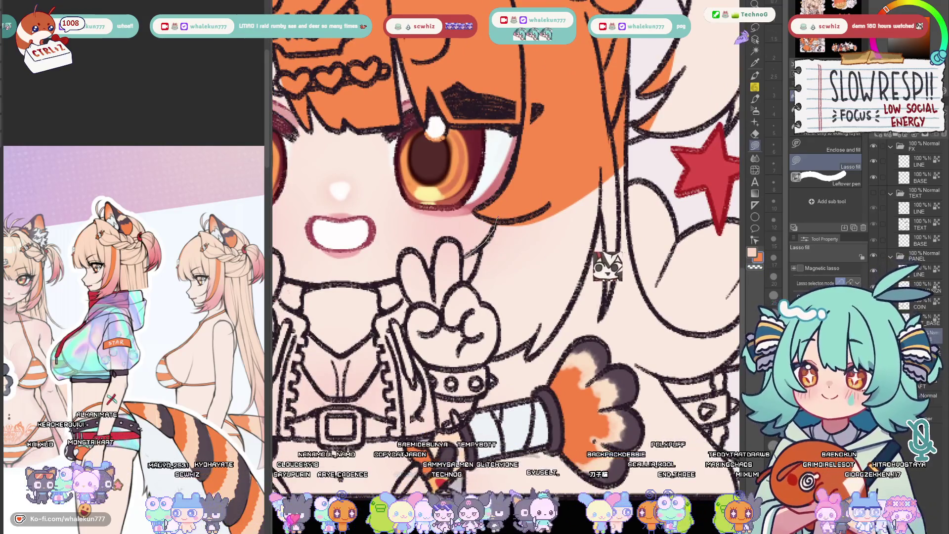
drag(501, 213, 496, 211)
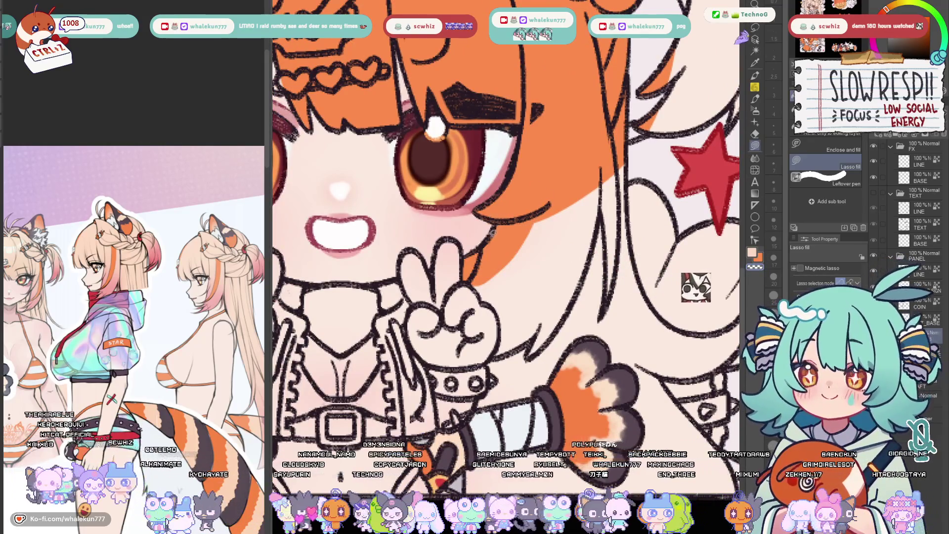
scroll(508, 199, down, 2)
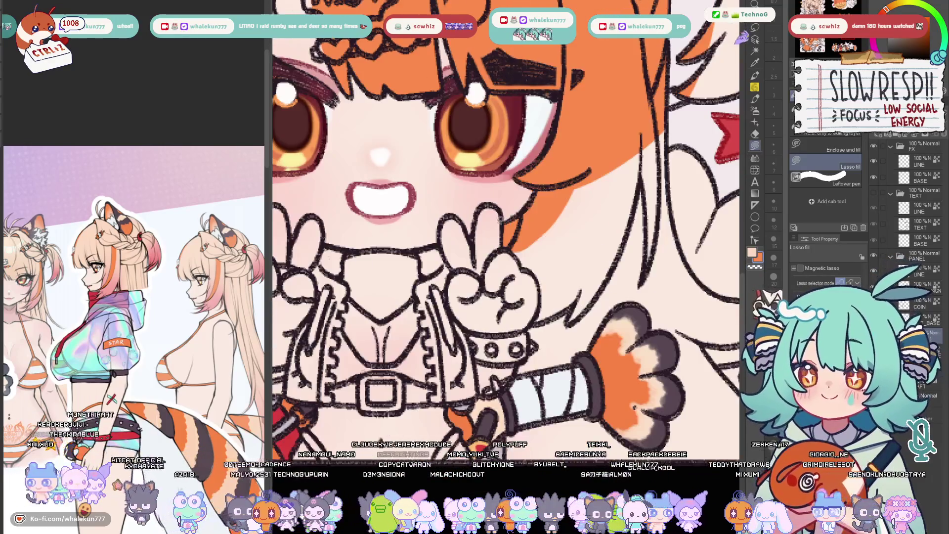
scroll(508, 199, up, 2)
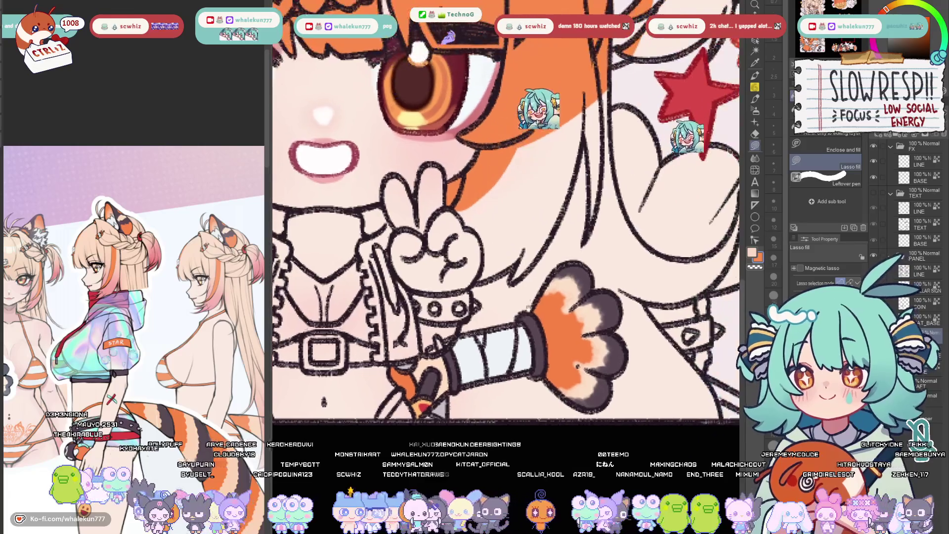
scroll(504, 216, up, 2)
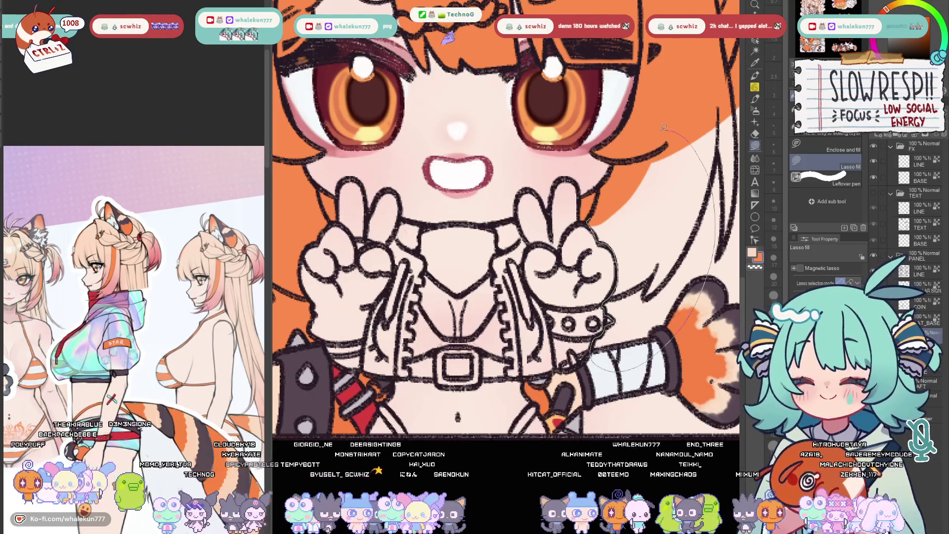
scroll(665, 126, down, 1)
scroll(664, 126, down, 1)
scroll(664, 127, down, 2)
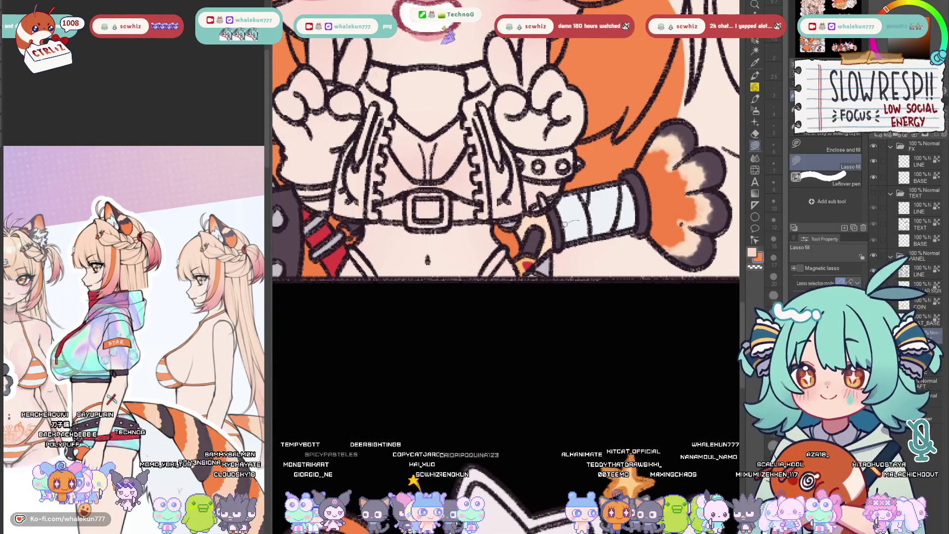
Fill the enclosed hair area near the hand with orange
drag(687, 179, 559, 288)
drag(663, 239, 598, 295)
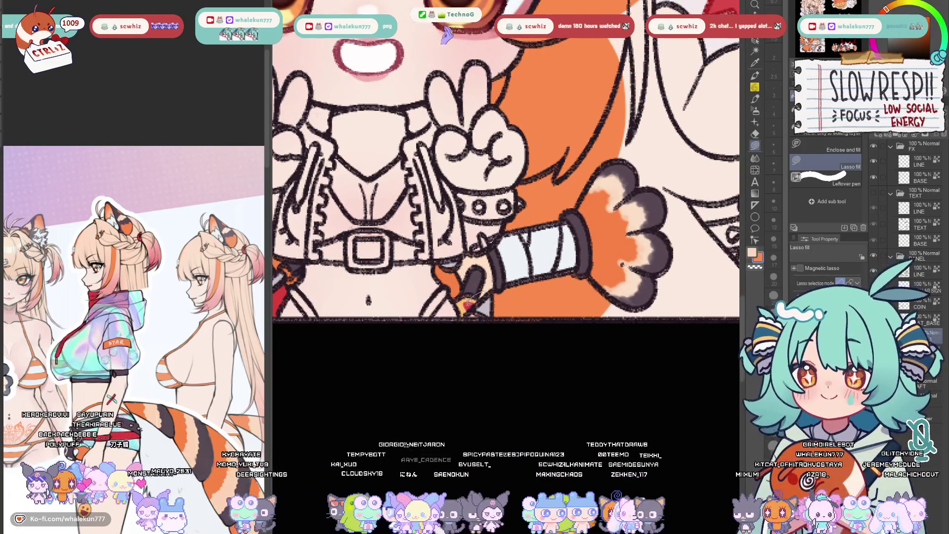
drag(593, 274, 512, 163)
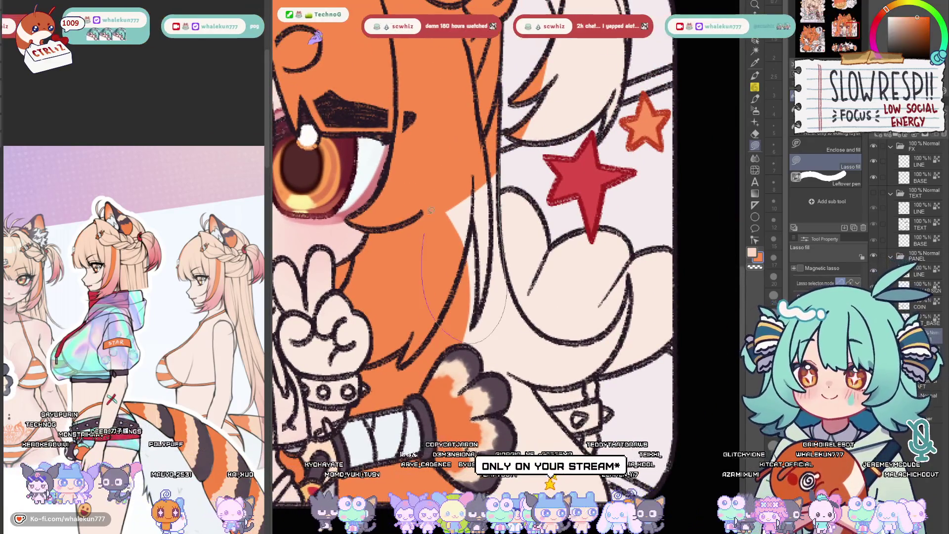
Fill the hair section by the clip above the eye with orange
drag(506, 245, 539, 318)
drag(664, 187, 477, 210)
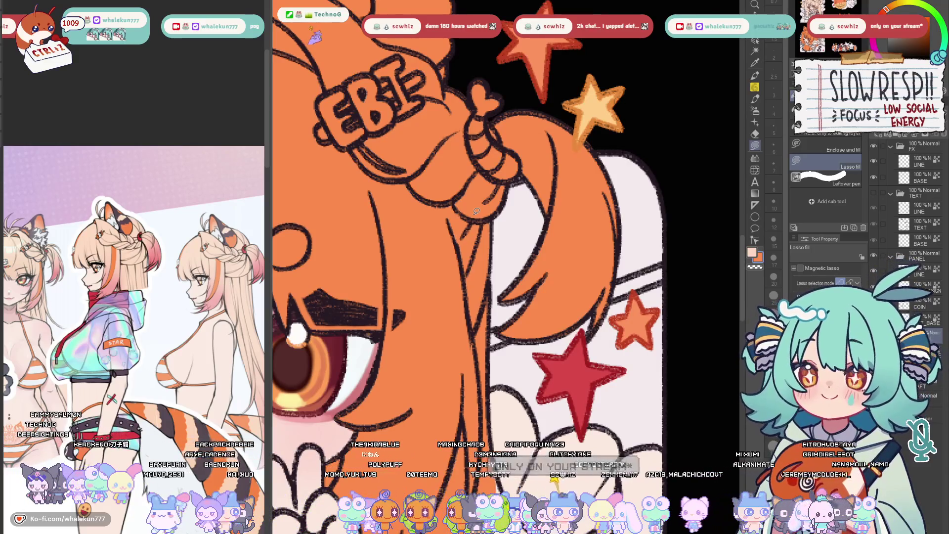
drag(472, 215, 395, 104)
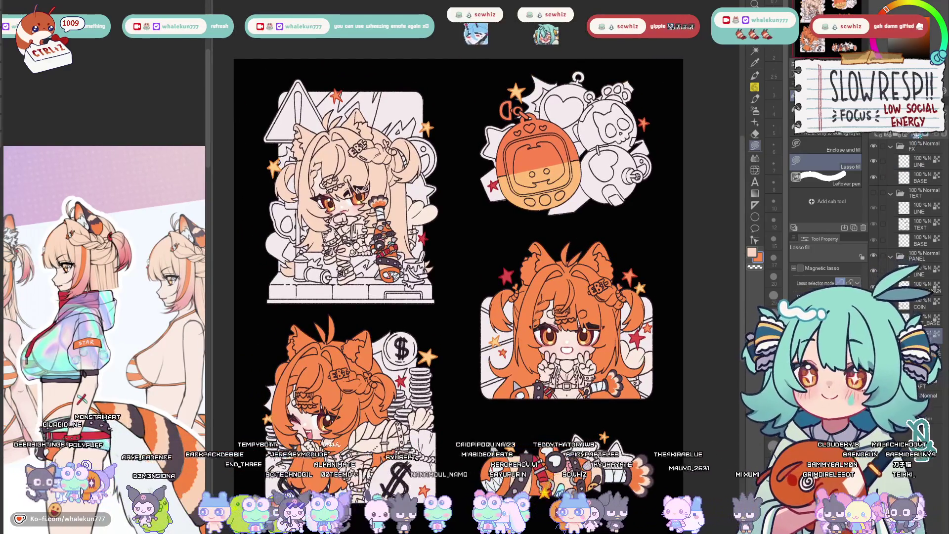
Lasso the hair beside the raised paw and spray pink blush onto the hair and cheek with the Soft airbrush
click(755, 109)
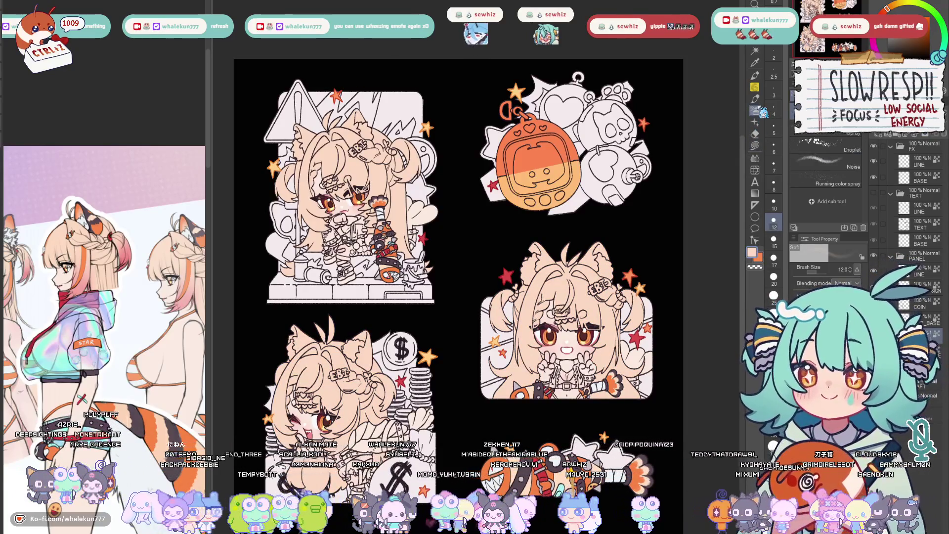
scroll(96, 301, up, 3)
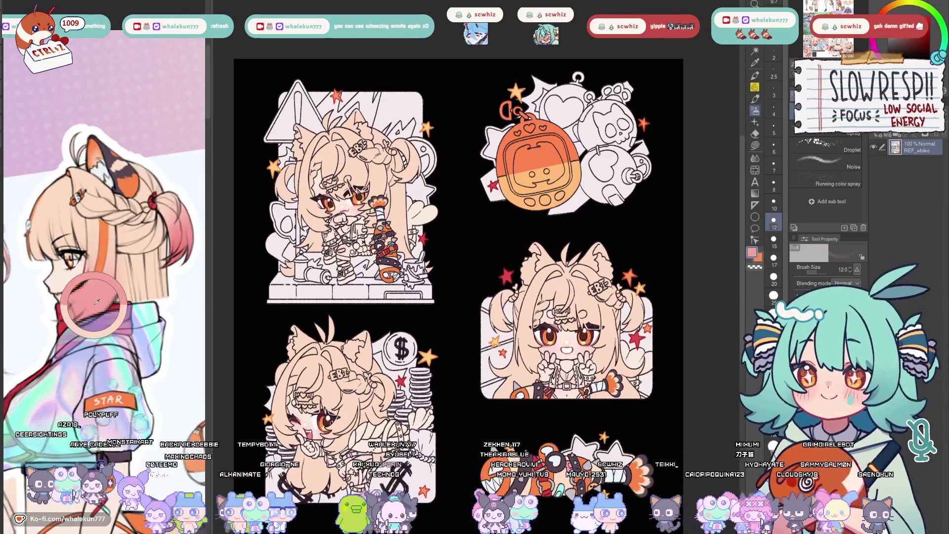
scroll(348, 193, up, 1)
scroll(349, 193, up, 1)
scroll(349, 193, up, 1)
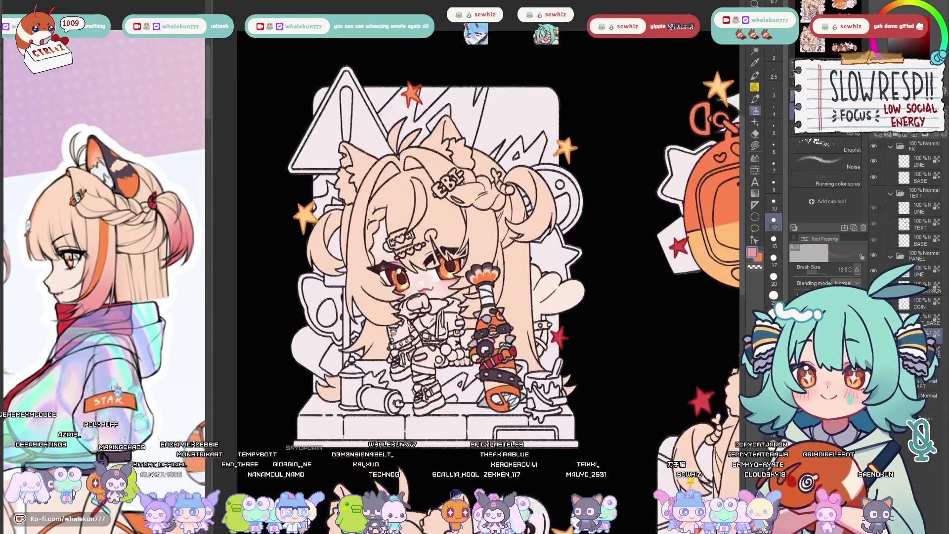
scroll(115, 388, down, 2)
scroll(116, 390, down, 1)
scroll(119, 364, up, 1)
scroll(122, 341, up, 1)
scroll(122, 341, down, 1)
scroll(122, 341, down, 1)
drag(458, 294, 424, 257)
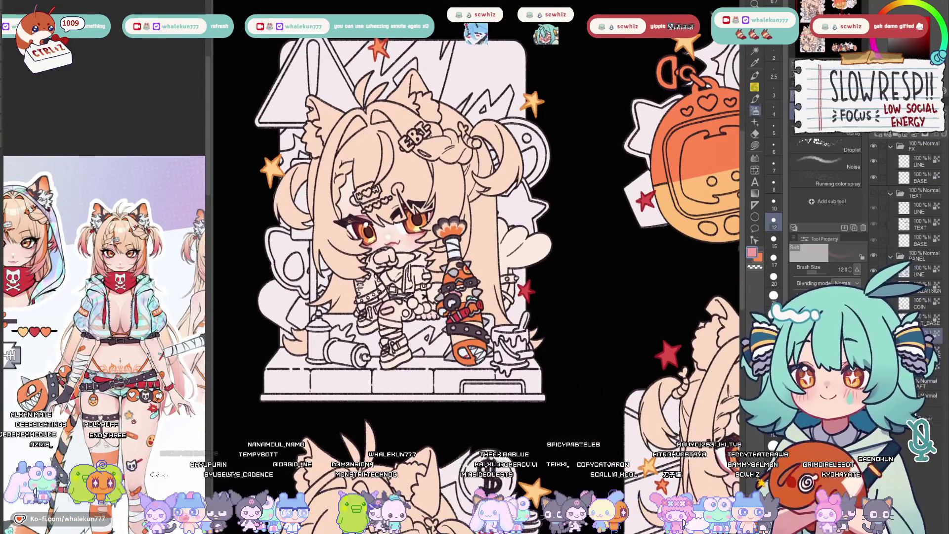
key(m)
scroll(461, 274, up, 2)
scroll(461, 274, up, 1)
scroll(461, 274, up, 1)
scroll(462, 272, up, 2)
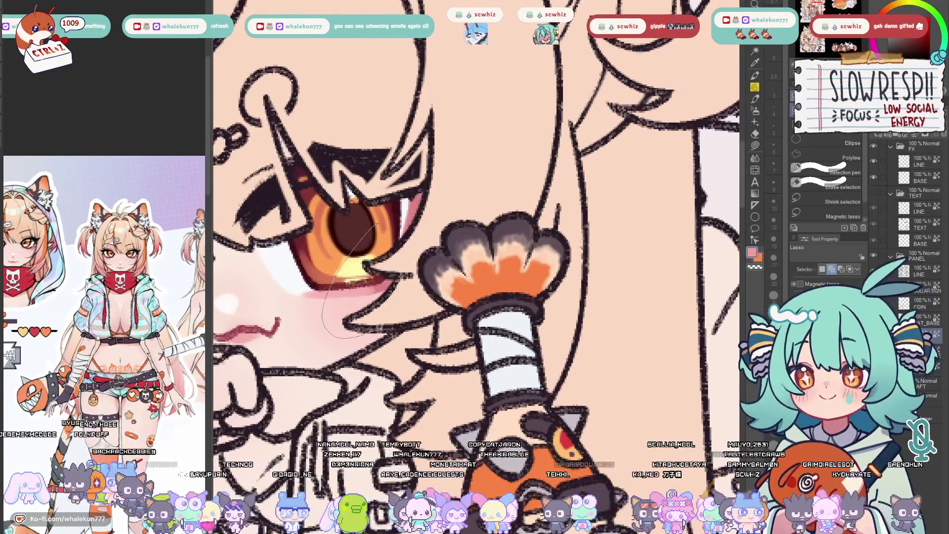
drag(445, 315, 538, 219)
scroll(560, 143, down, 1)
drag(561, 143, 543, 153)
scroll(544, 152, down, 1)
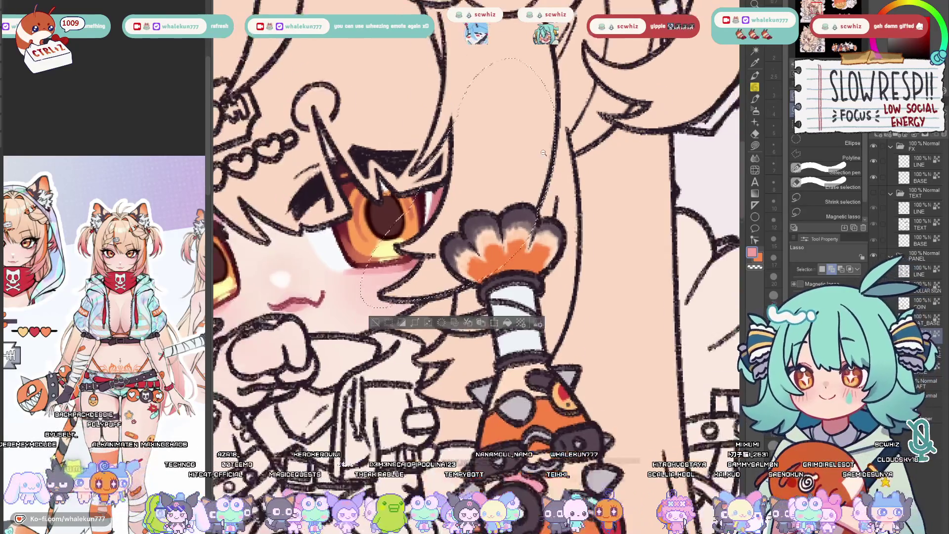
scroll(544, 153, down, 1)
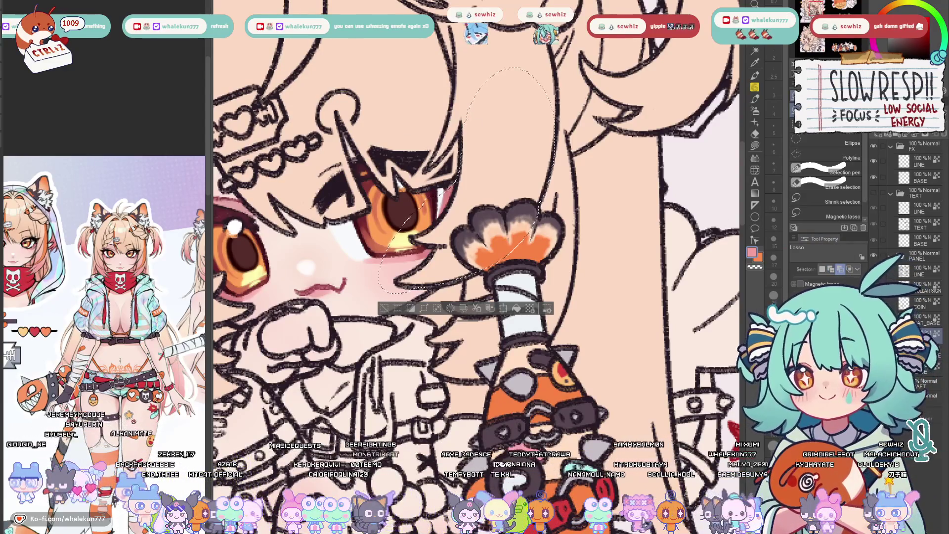
key(b)
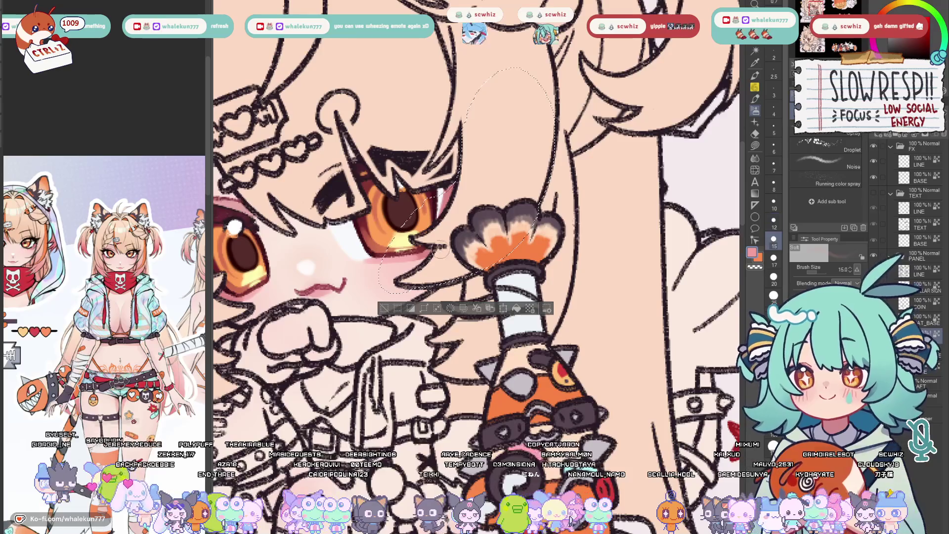
scroll(442, 249, down, 2)
scroll(479, 247, down, 1)
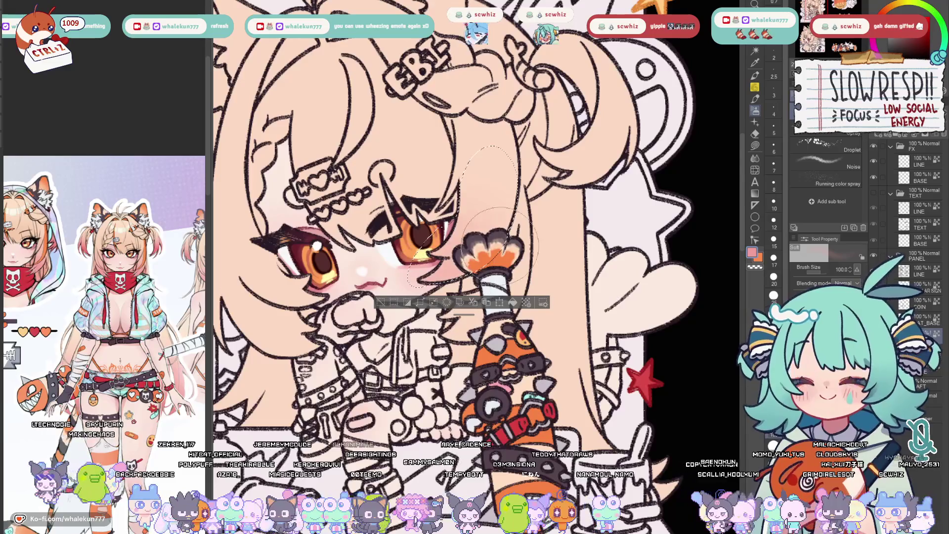
drag(475, 223, 489, 195)
key(ctrl+d)
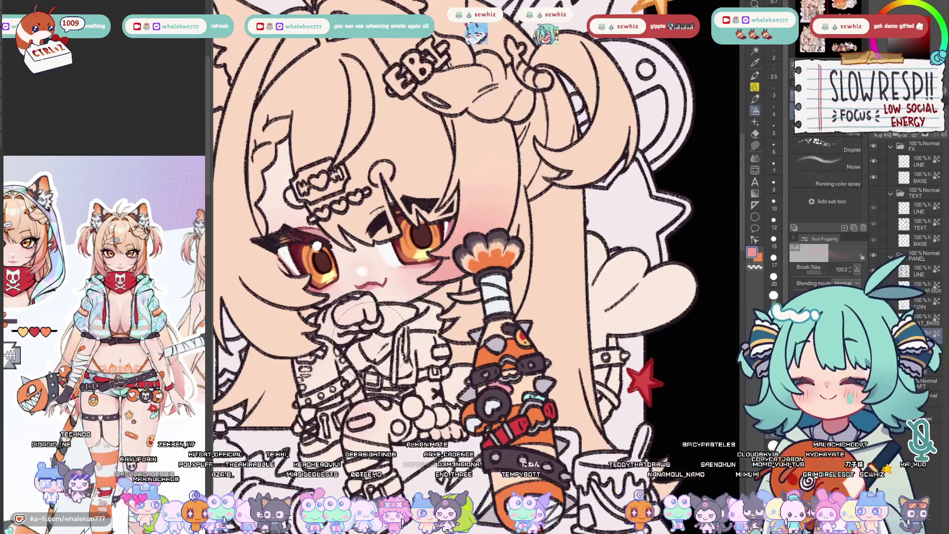
Select around the orange paw for airbrushing, then clear the selection and recentre on the face
key(m)
scroll(486, 249, up, 3)
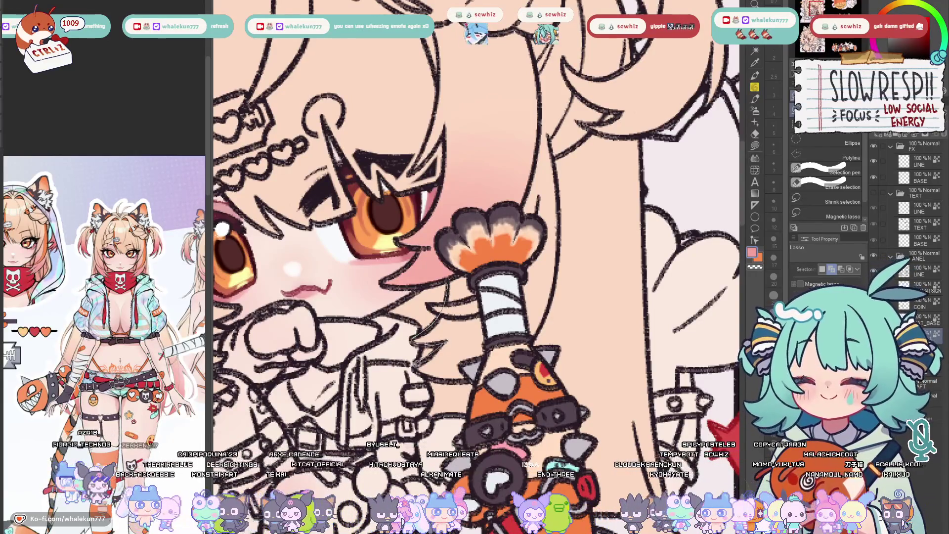
drag(444, 245, 447, 249)
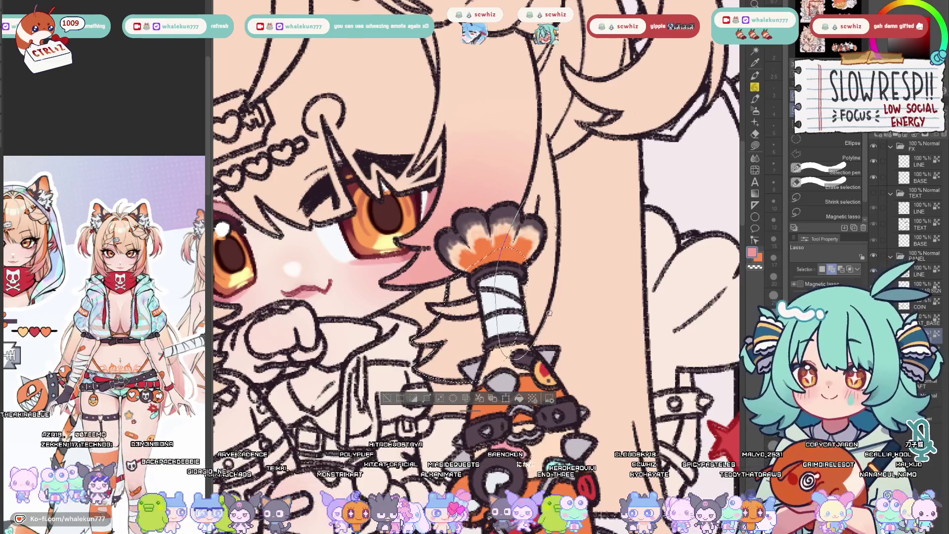
drag(526, 199, 555, 188)
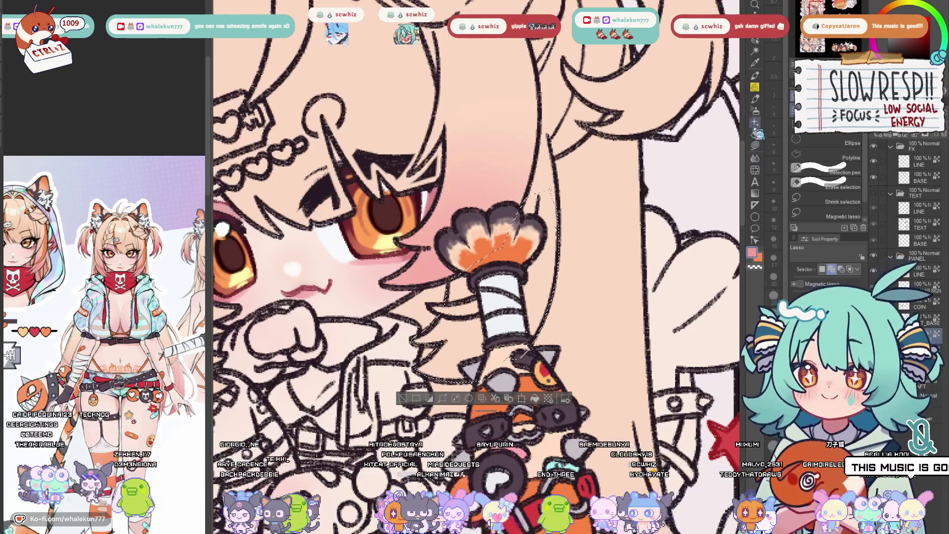
click(755, 111)
scroll(497, 289, down, 2)
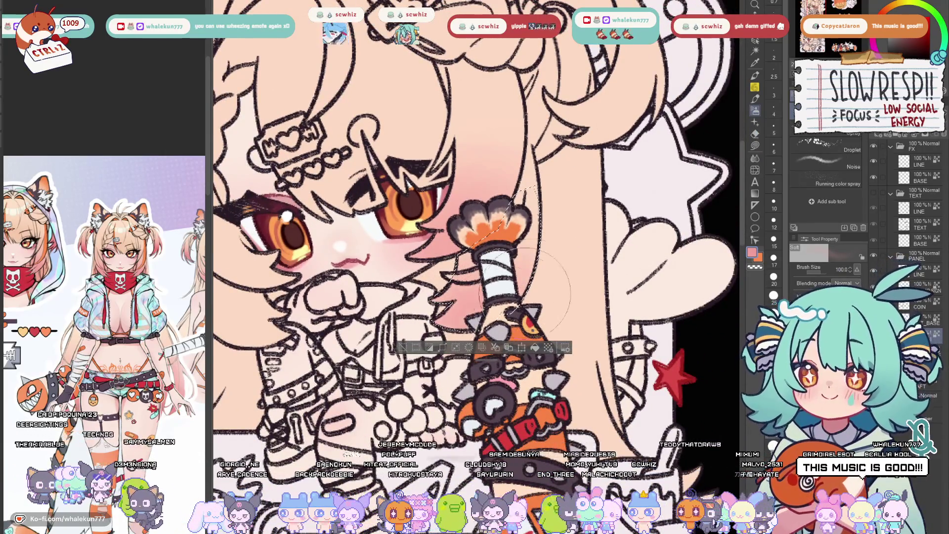
key(ctrl+d)
scroll(576, 308, up, 2)
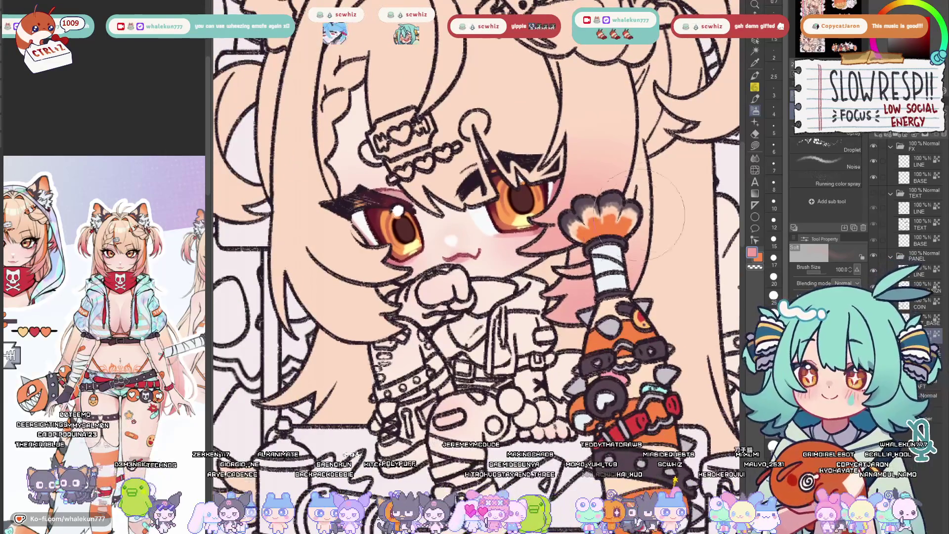
key(g)
drag(576, 309, 437, 297)
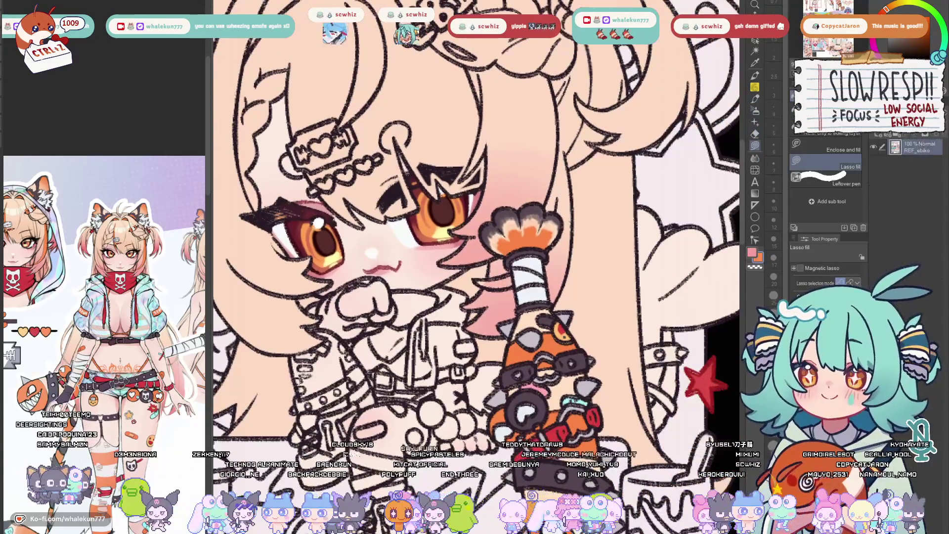
scroll(496, 293, up, 2)
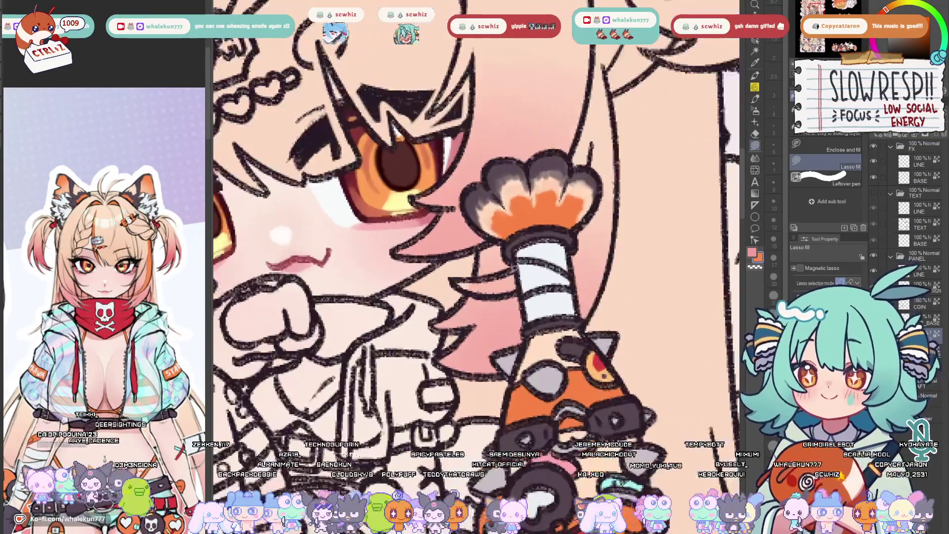
drag(580, 248, 523, 242)
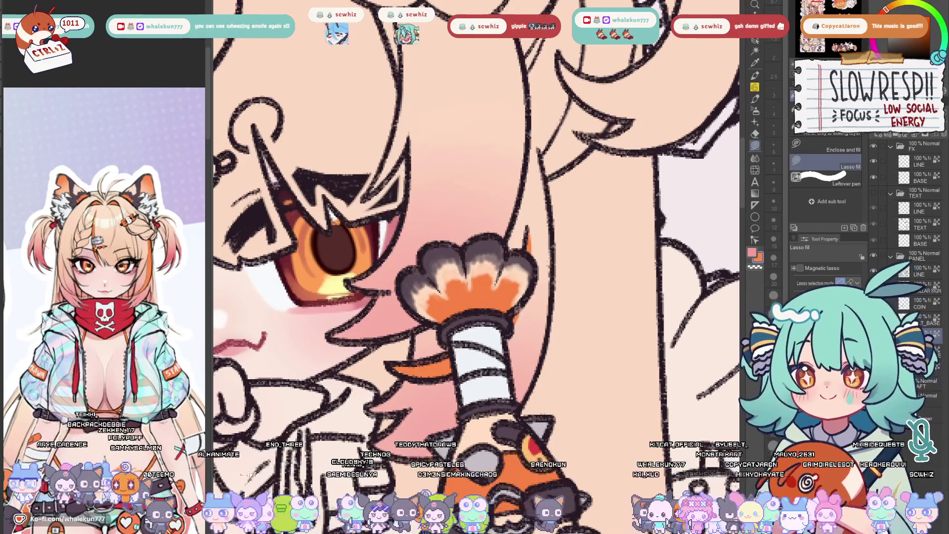
scroll(548, 250, down, 3)
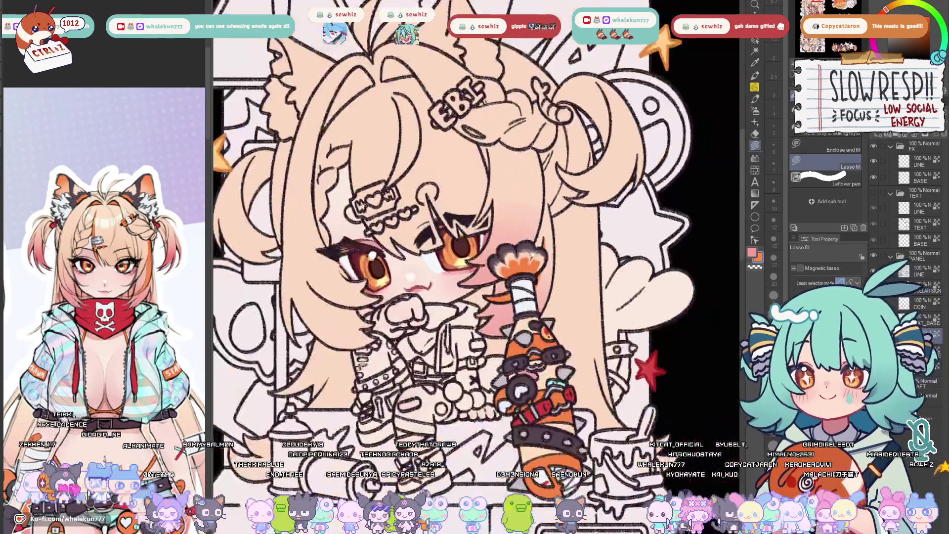
drag(590, 244, 611, 259)
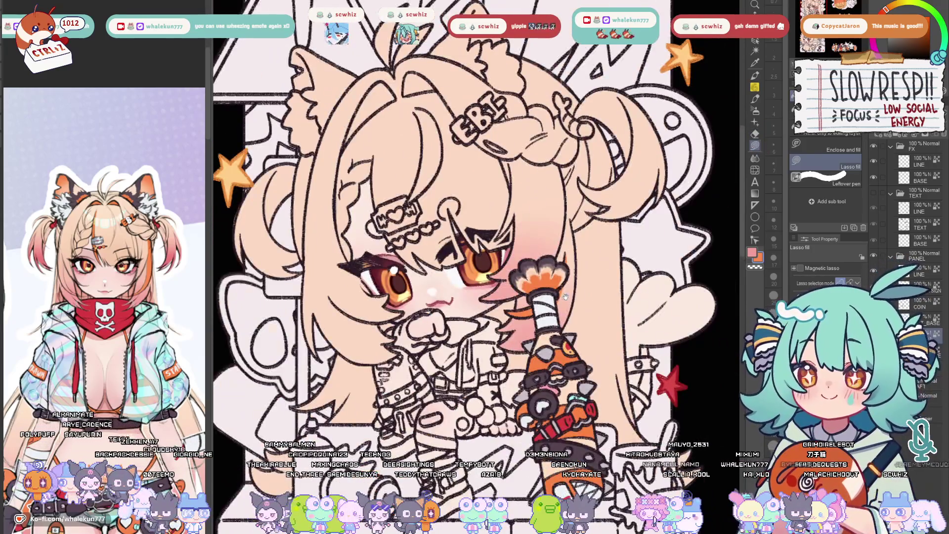
drag(567, 298, 586, 304)
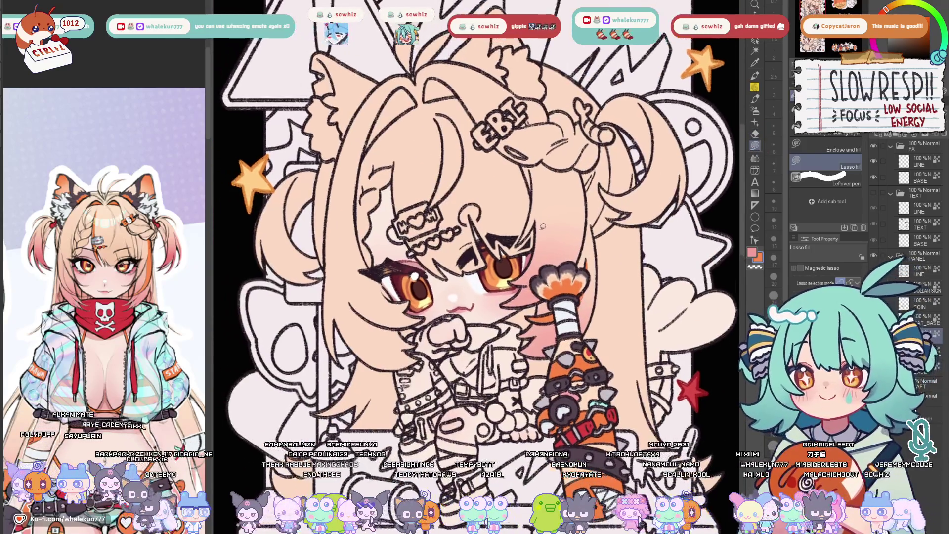
scroll(411, 190, up, 2)
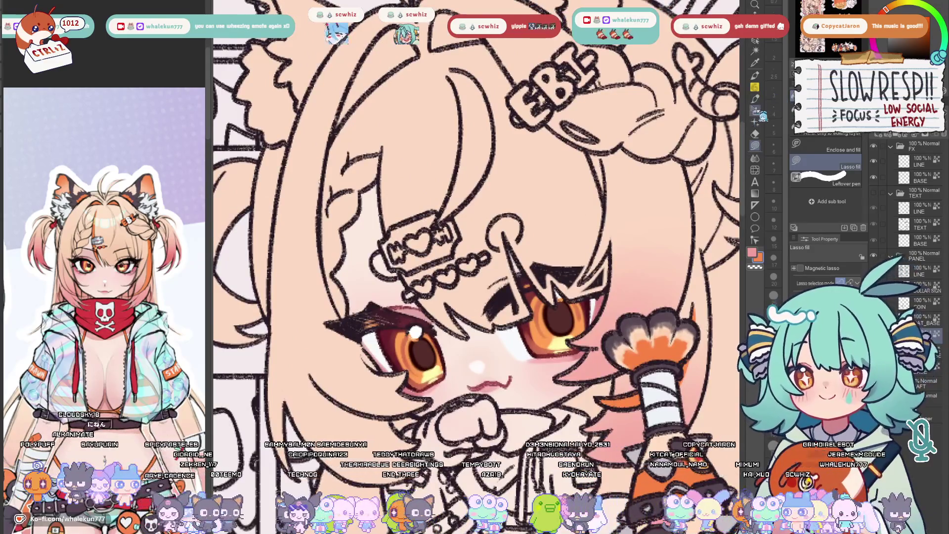
key(b)
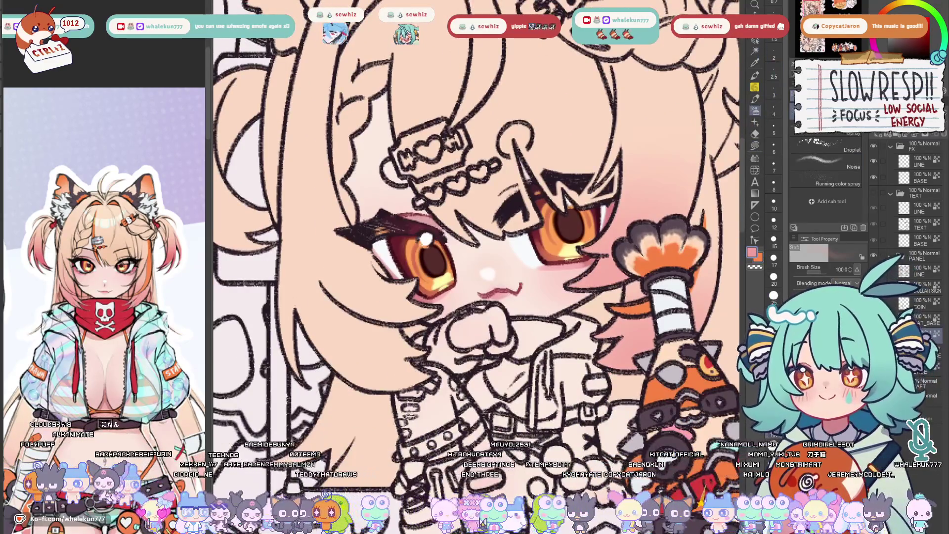
Lasso an area along the face's right edge for the Soft airbrush, then clear it
key(m)
key(h)
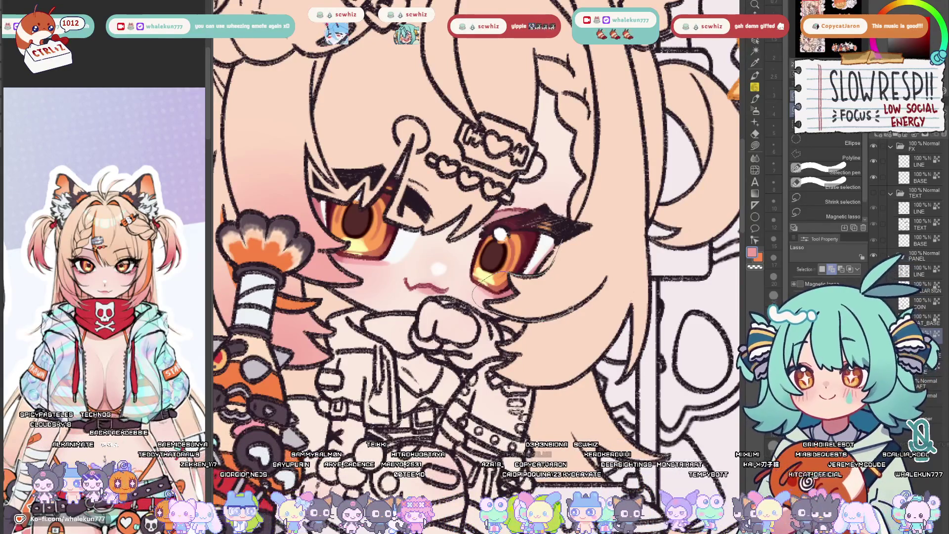
drag(612, 270, 615, 227)
key(b)
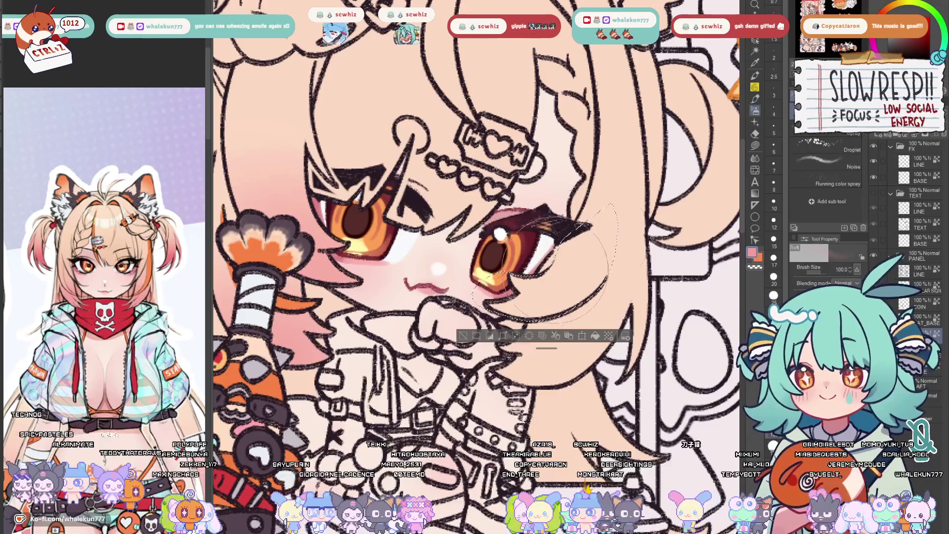
key(ctrl+d)
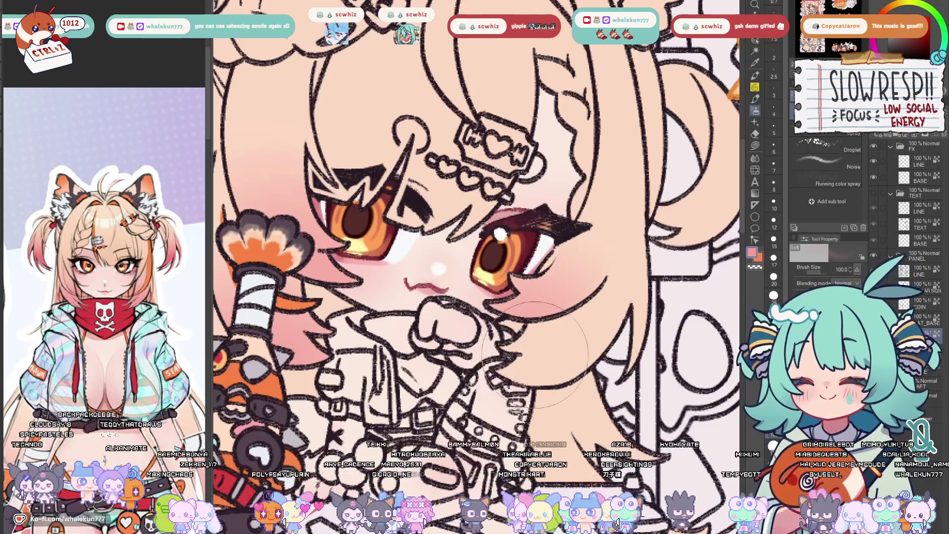
Select the hair strand beside the face for airbrushing and flip the view to check the sticker
key(m)
scroll(606, 283, down, 2)
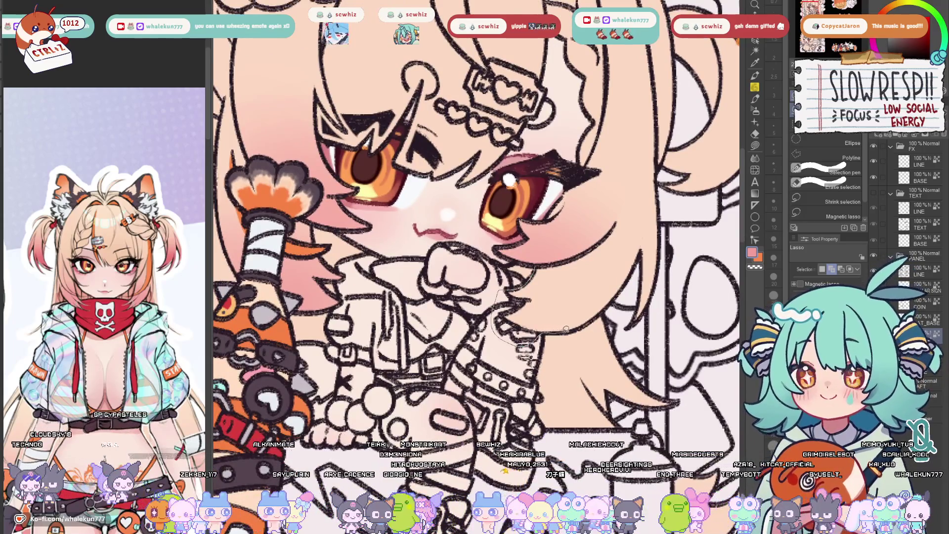
drag(645, 315, 570, 324)
scroll(621, 335, up, 2)
key(b)
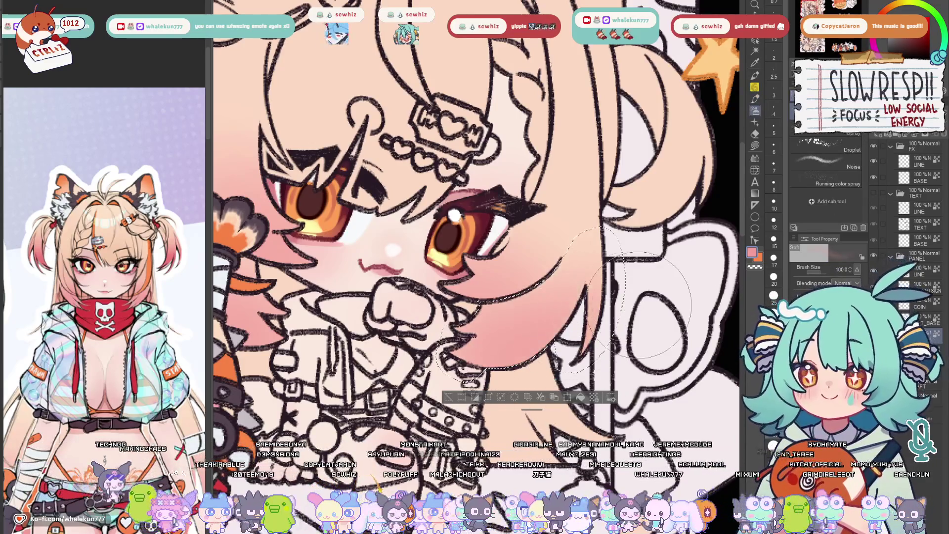
key(h)
scroll(578, 311, down, 2)
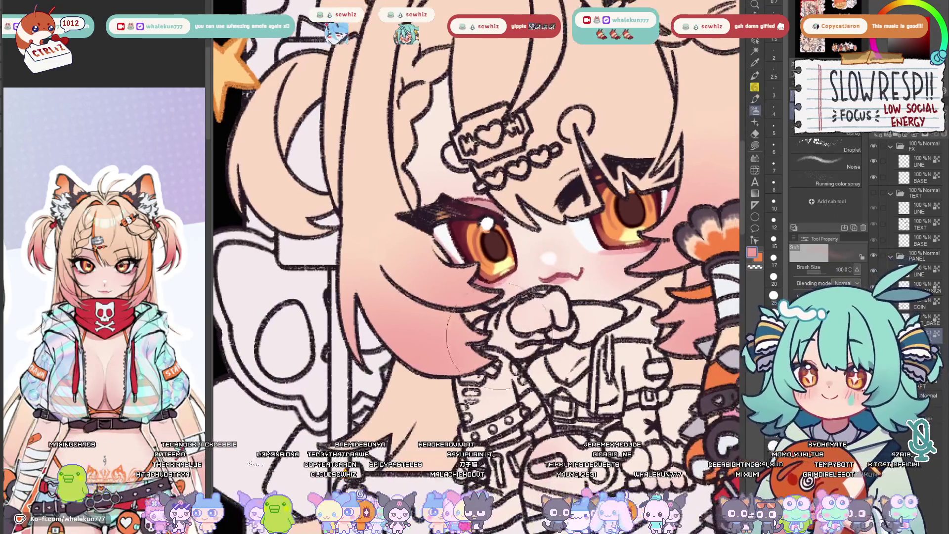
scroll(578, 311, down, 2)
scroll(577, 311, down, 1)
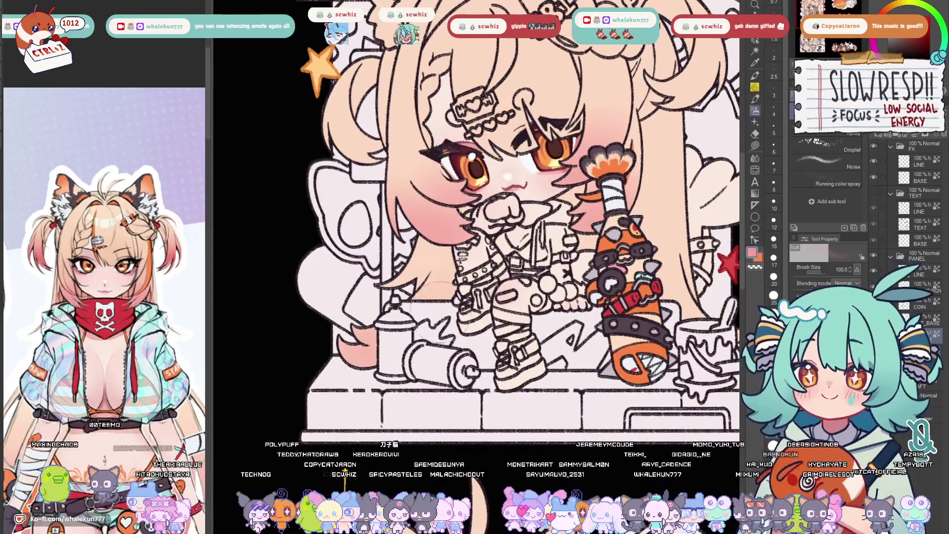
drag(774, 347, 670, 364)
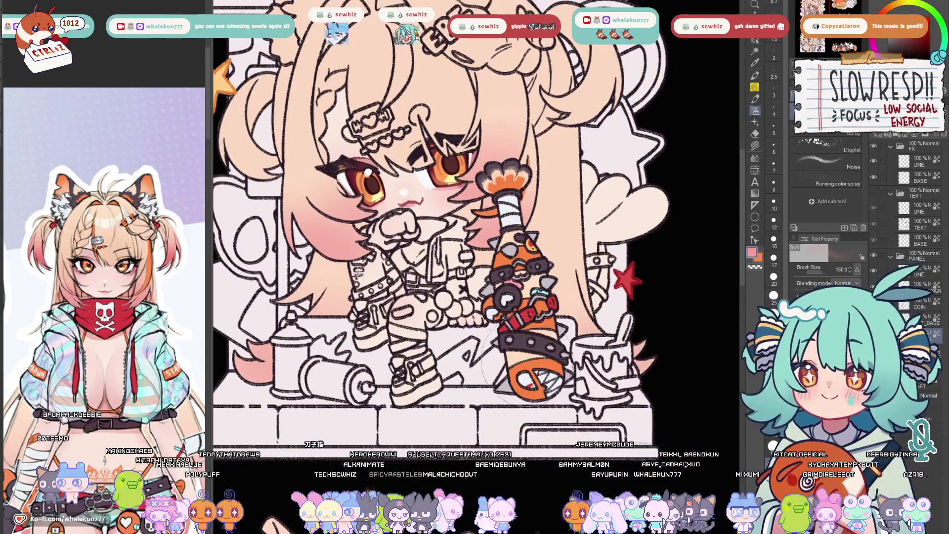
drag(575, 315, 590, 449)
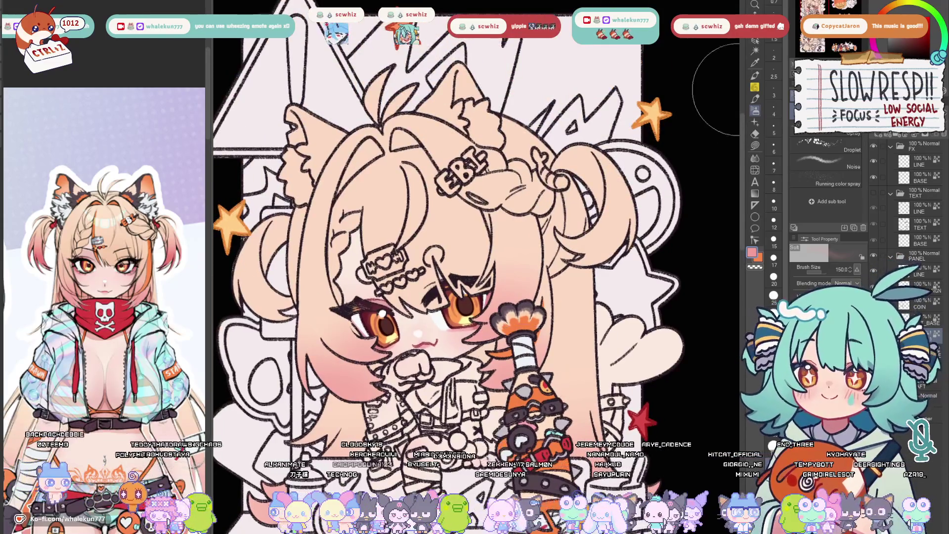
key(m)
scroll(590, 232, up, 3)
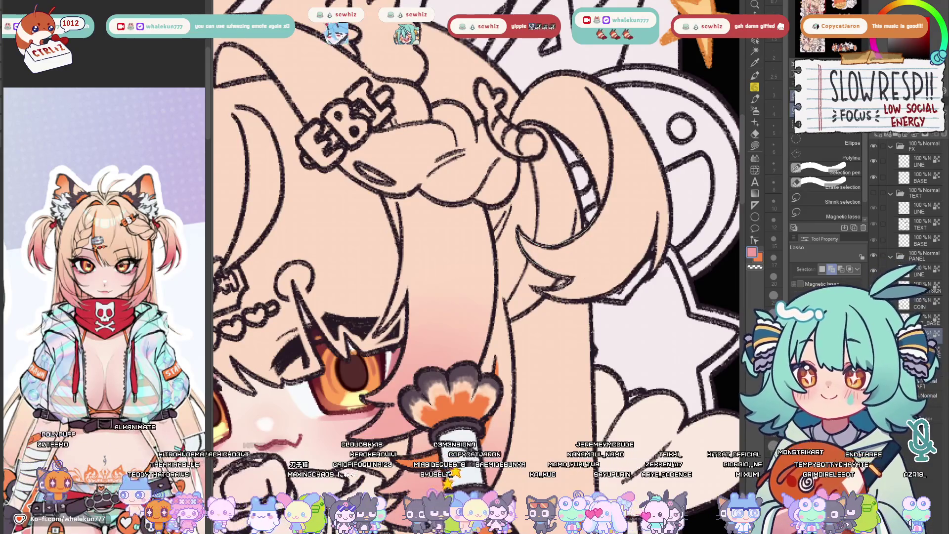
Select the right twintail and spray a pink gradient onto its end, flipping the view to check balance
drag(638, 160, 650, 174)
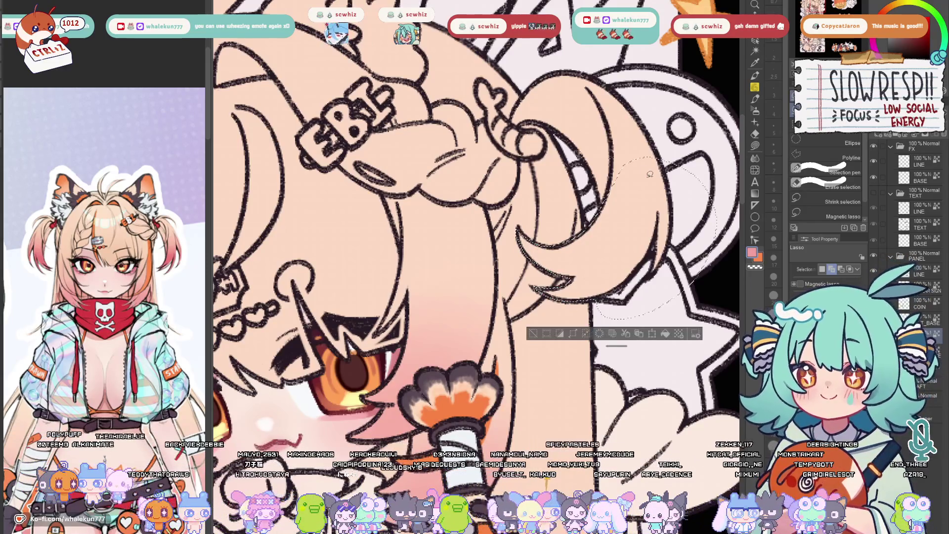
scroll(598, 286, up, 2)
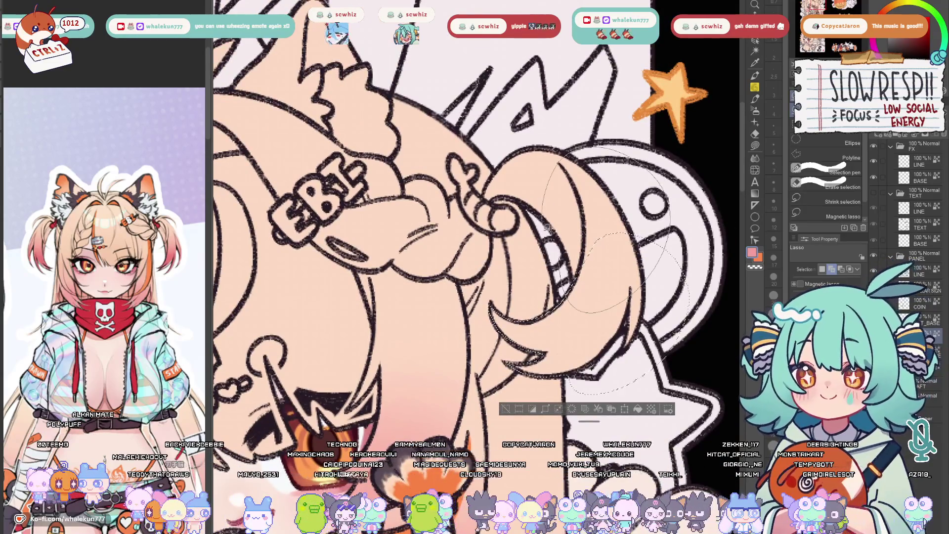
key(b)
mouse_move(475, 315)
mouse_down()
mouse_move(608, 285)
mouse_move(545, 337)
mouse_up()
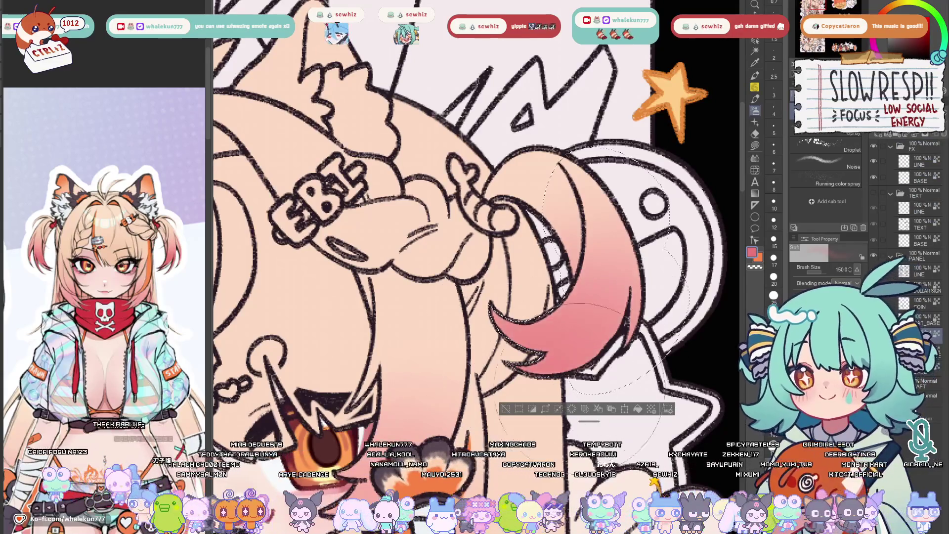
scroll(545, 337, down, 5)
scroll(626, 290, up, 2)
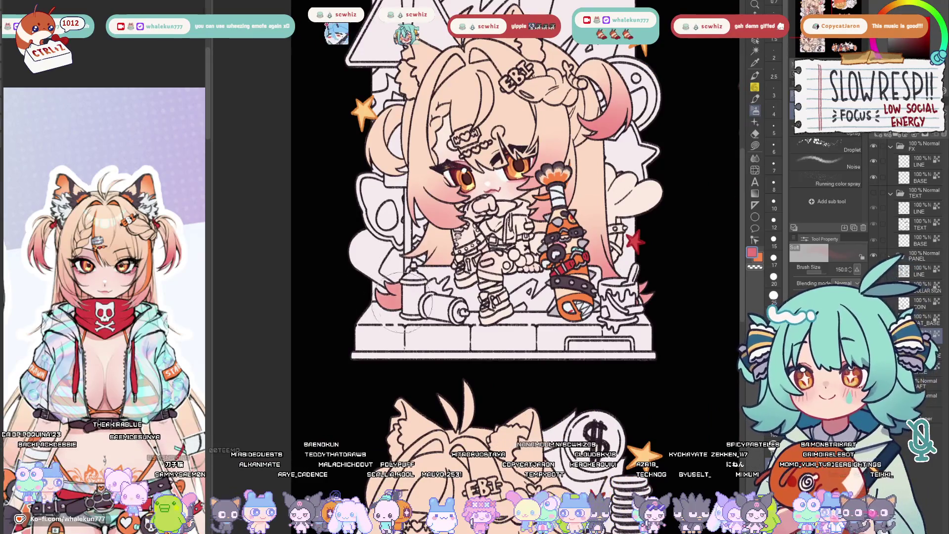
key(h)
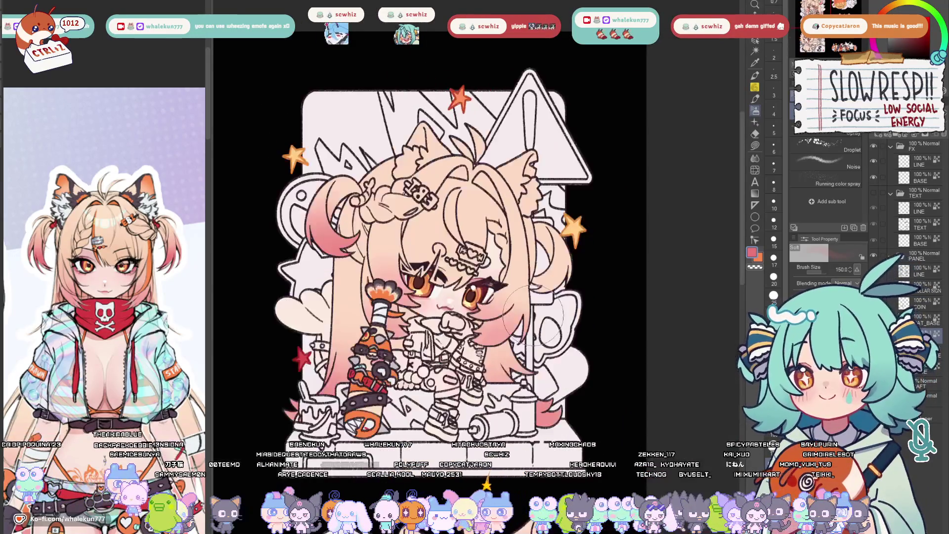
key(h)
scroll(419, 330, up, 3)
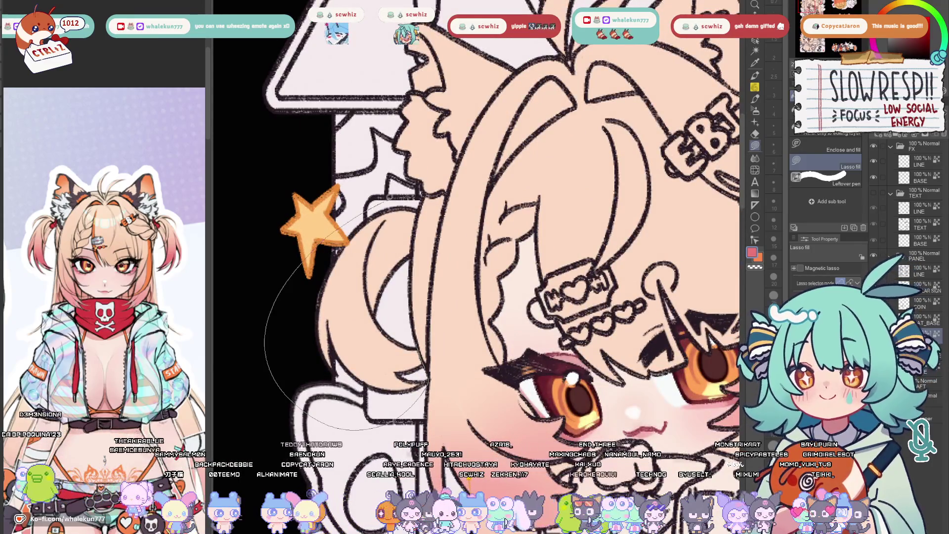
Undo a stray red fill, then select the left twintail and spray matching pink shading on its end
drag(423, 426, 427, 416)
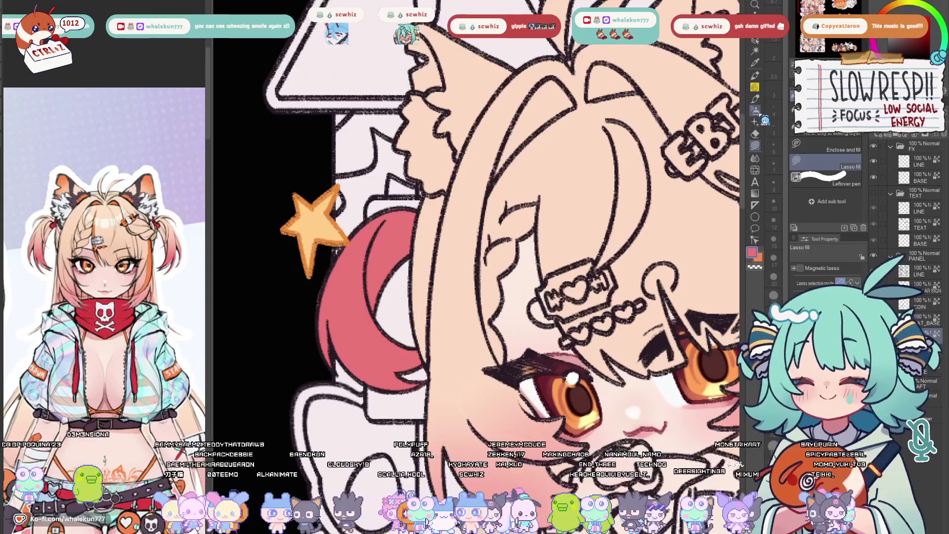
key(m)
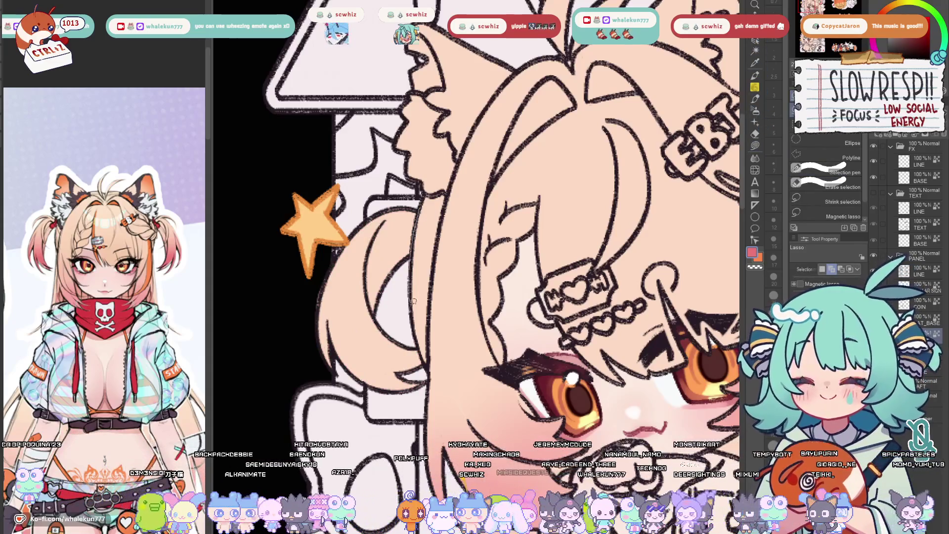
drag(414, 171, 423, 434)
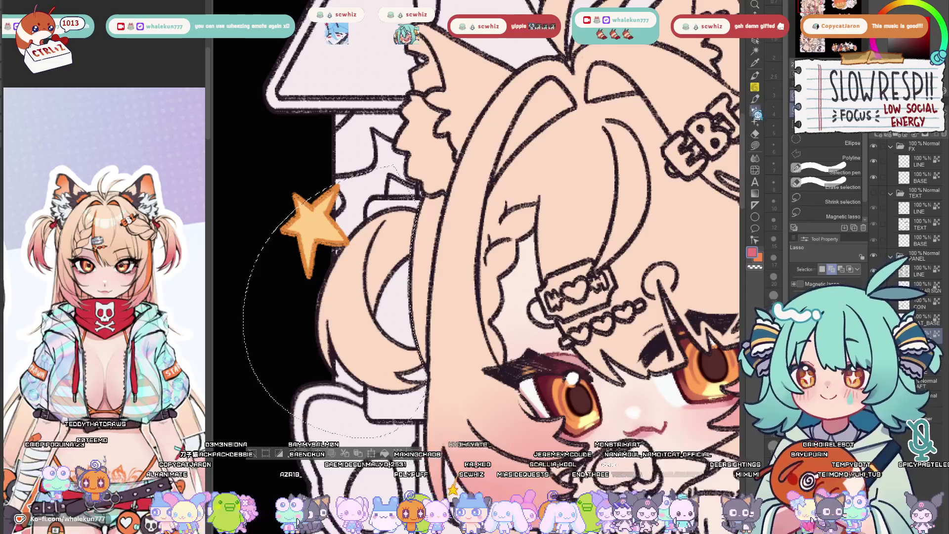
key(b)
mouse_move(385, 348)
mouse_down()
mouse_move(349, 334)
mouse_move(393, 371)
mouse_up()
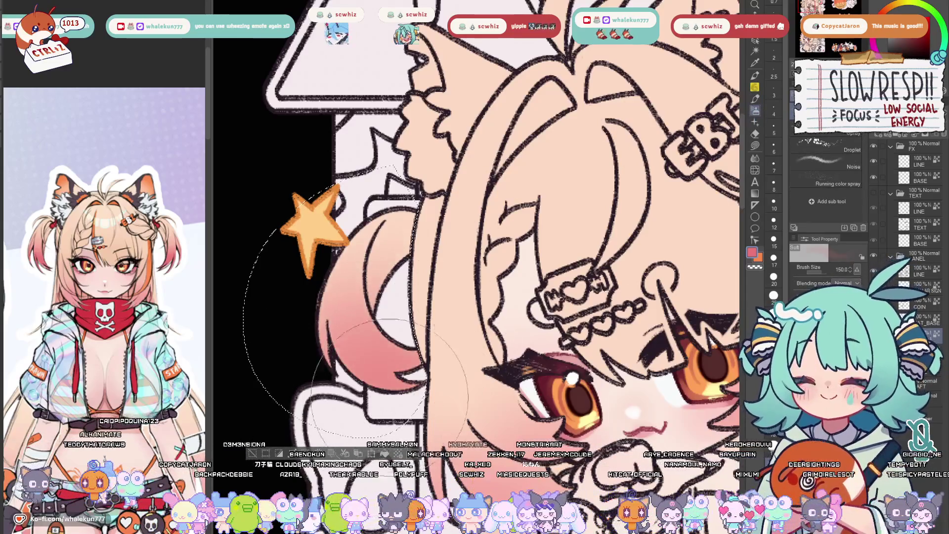
drag(349, 319, 394, 356)
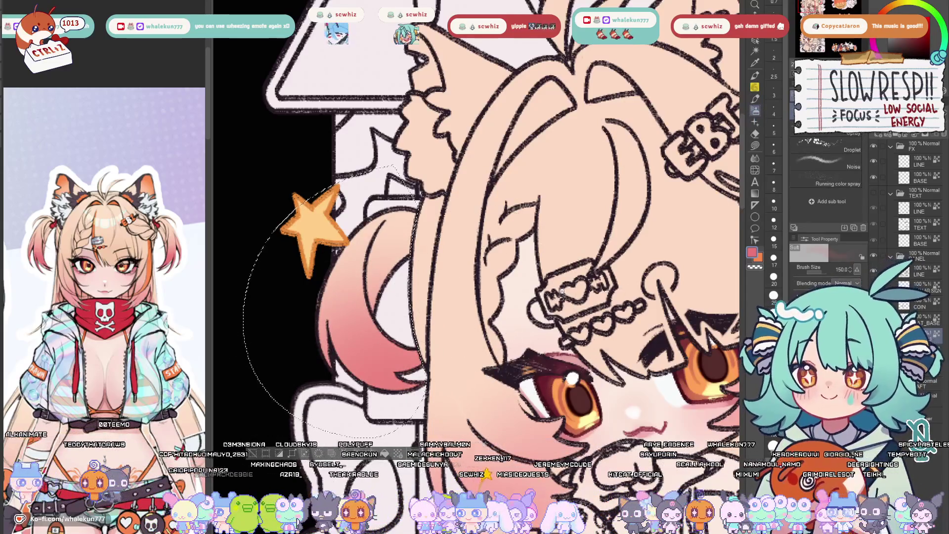
key(ctrl+0)
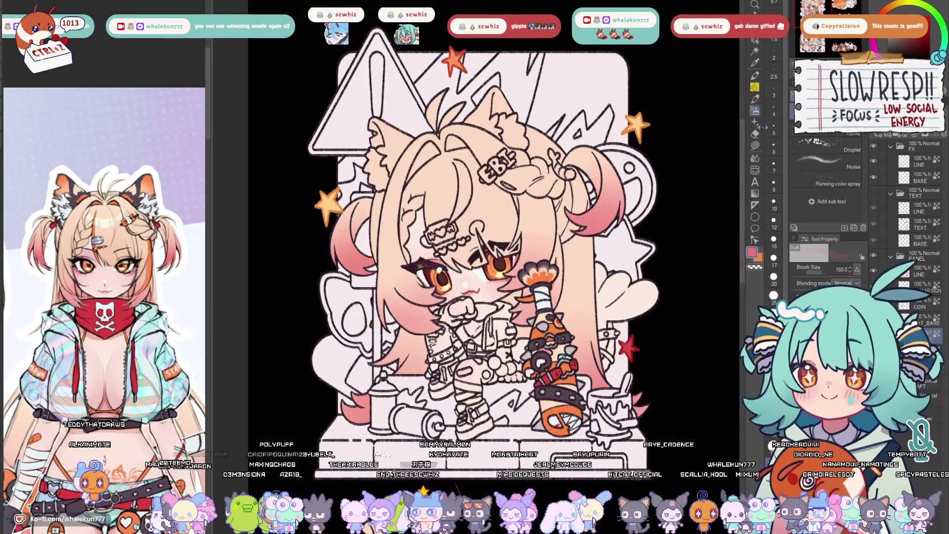
key(g)
scroll(450, 209, up, 3)
scroll(451, 208, up, 2)
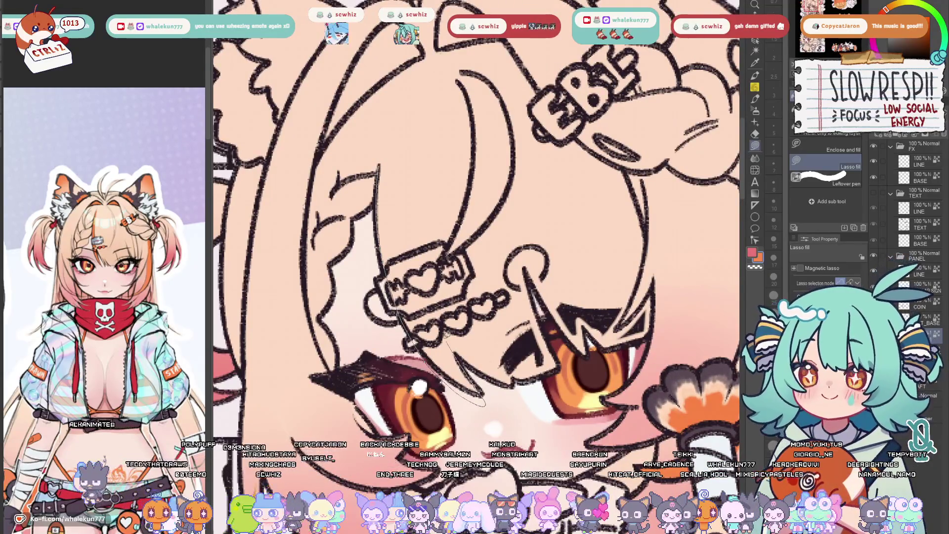
Lasso-fill an orange streak down the bangs, then tidy its edges with a size-6 pen
drag(380, 169, 387, 153)
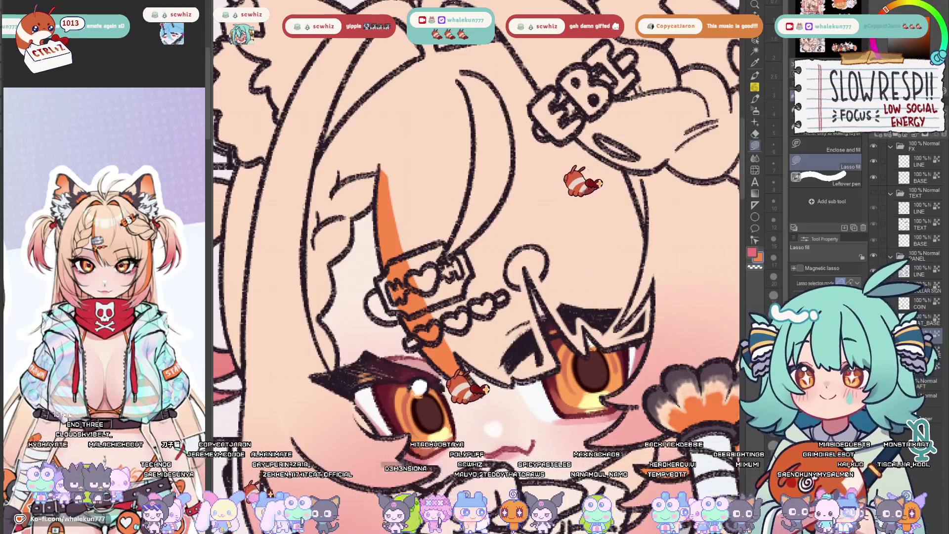
key(p)
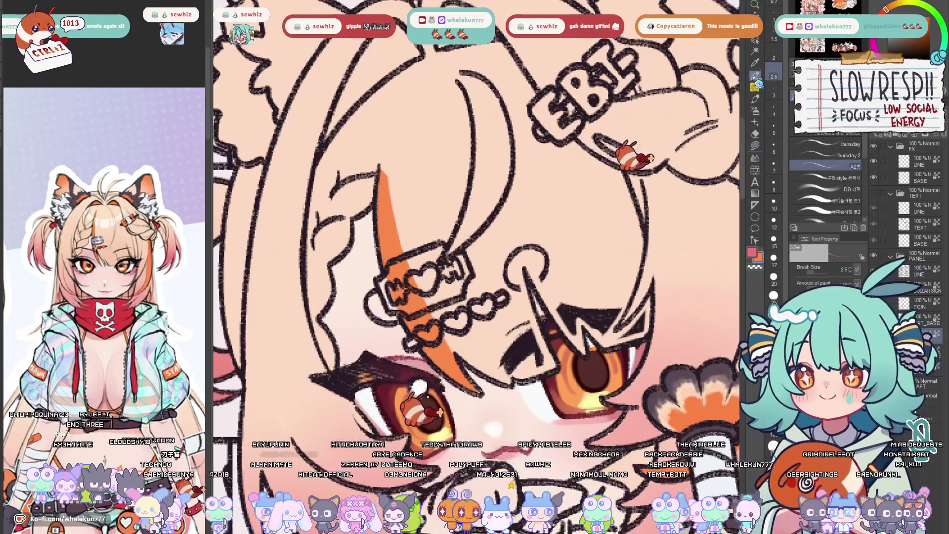
key(bracketright)
key(bracketright)
key(bracketright)
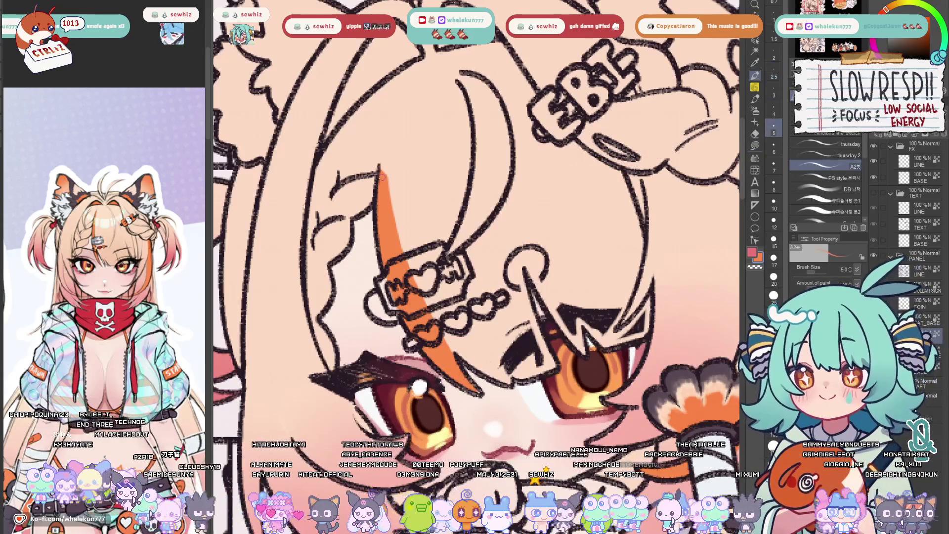
key(bracketright)
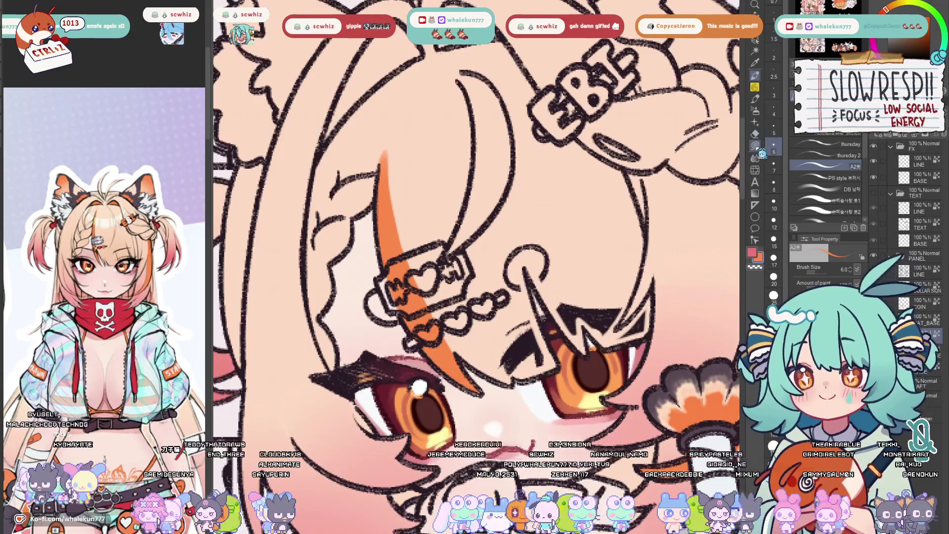
key(g)
key(ctrl+0)
scroll(604, 221, up, 1)
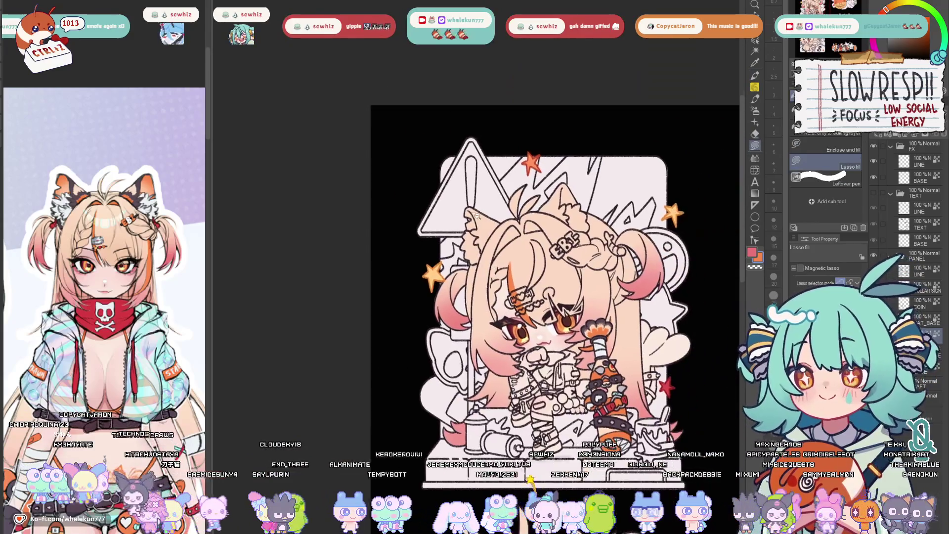
scroll(579, 245, up, 2)
scroll(537, 282, up, 2)
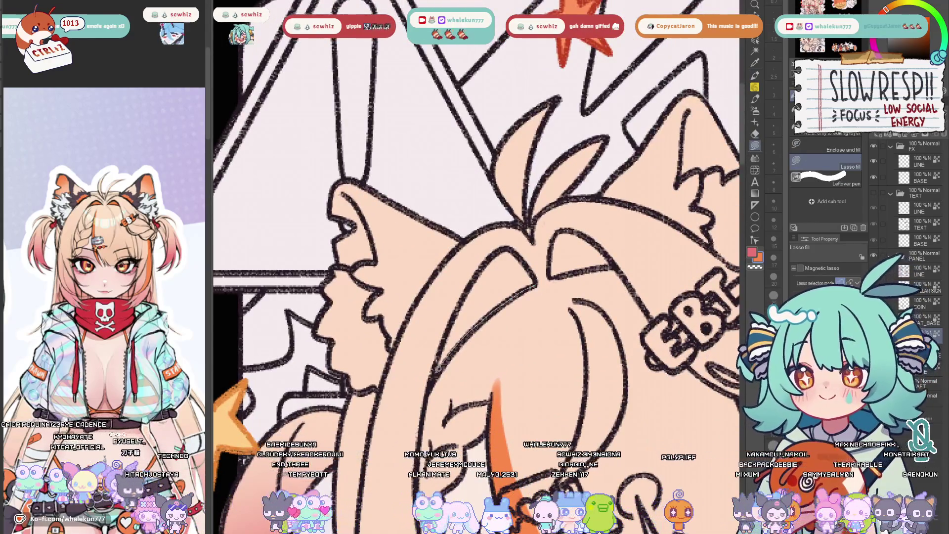
Lasso-fill two orange patches in the hair near the ear
drag(534, 279, 544, 254)
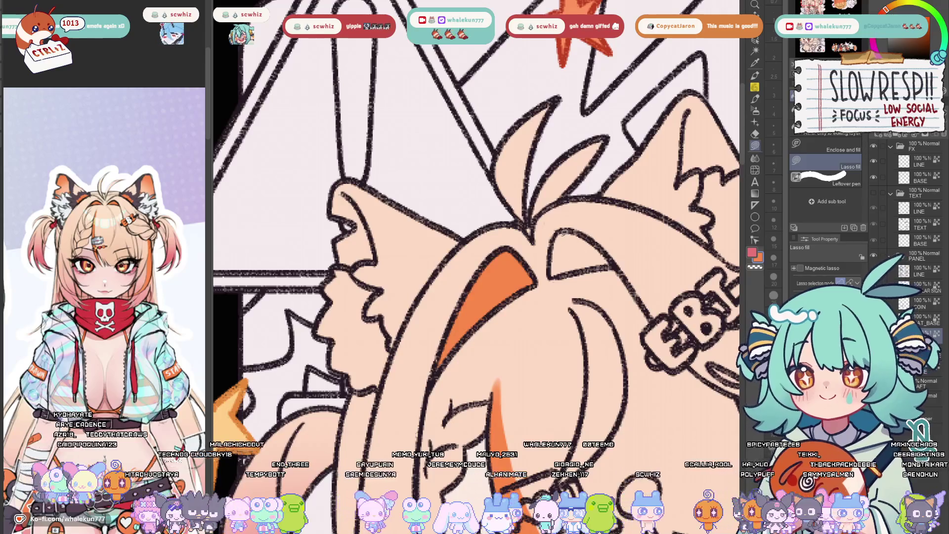
drag(610, 252, 593, 236)
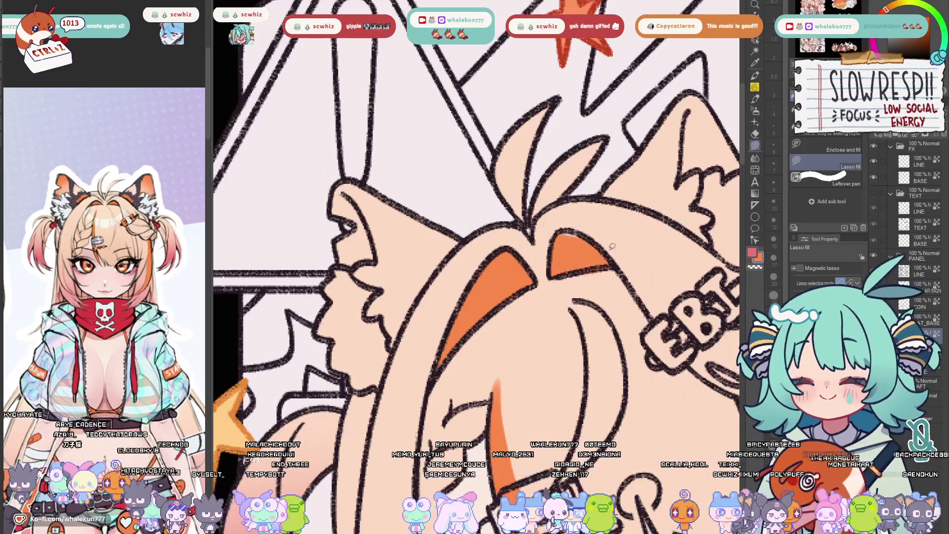
scroll(634, 270, down, 4)
scroll(586, 252, up, 1)
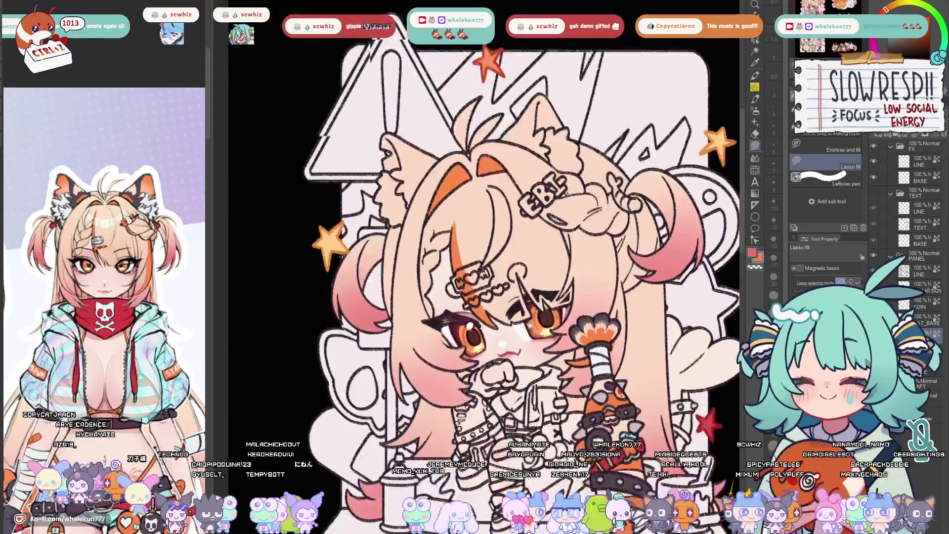
scroll(550, 231, up, 1)
drag(614, 249, 568, 256)
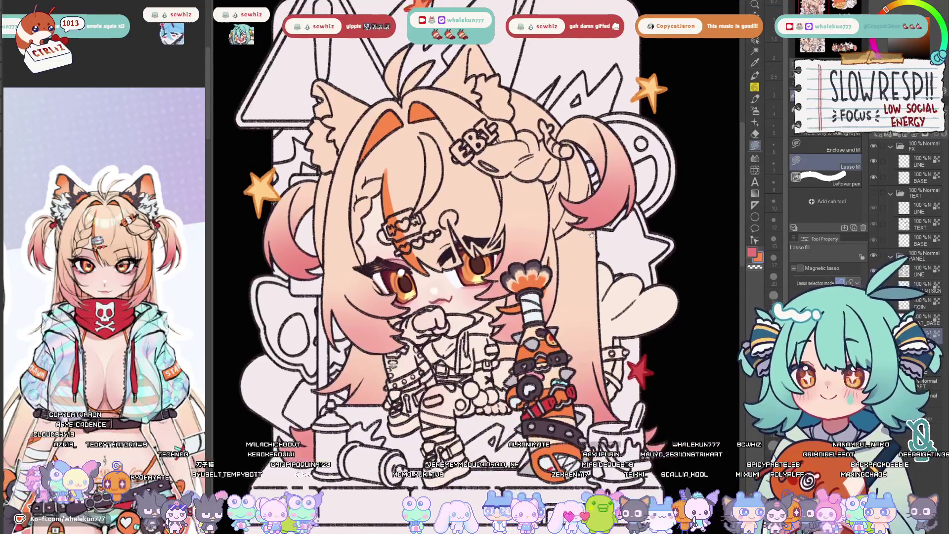
scroll(556, 265, up, 1)
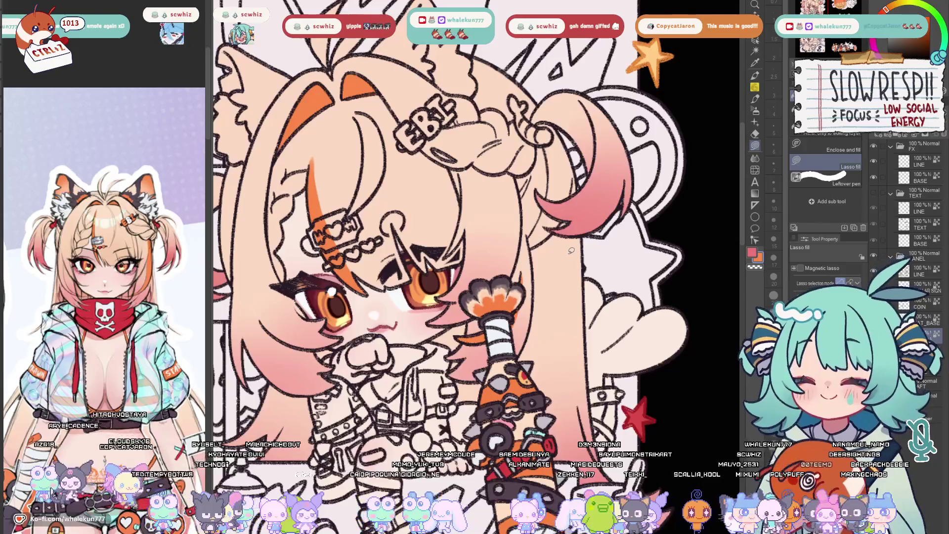
With a smaller brush on the mirrored view, brighten a strip of hair beside the bat
key(b)
key(h)
scroll(467, 280, up, 2)
key(bracketleft)
key(bracketleft)
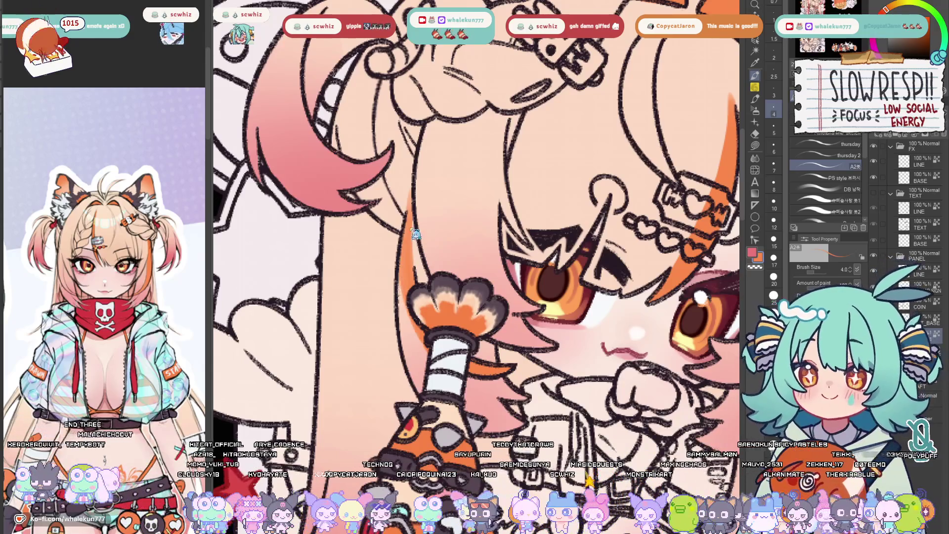
drag(412, 349, 414, 227)
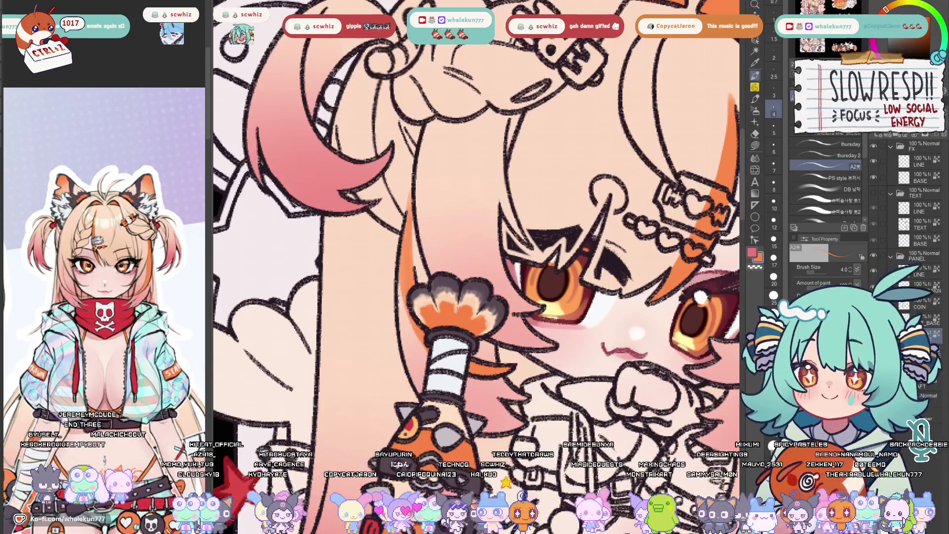
scroll(474, 267, down, 2)
scroll(475, 267, down, 2)
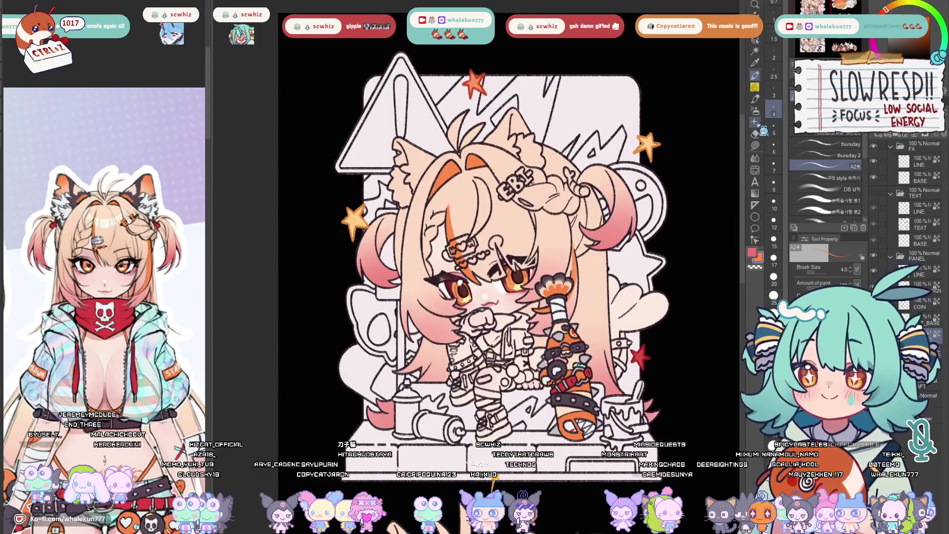
key(g)
drag(588, 329, 589, 256)
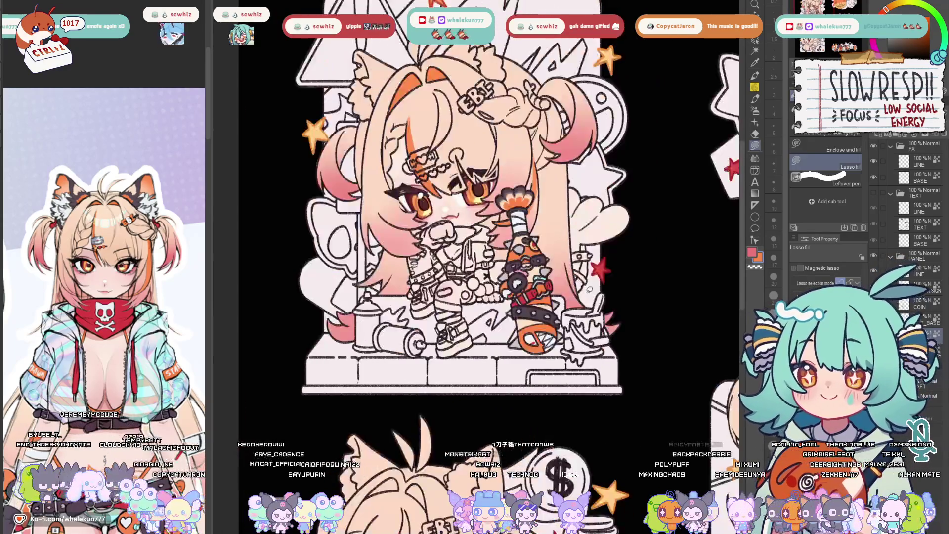
scroll(594, 263, down, 2)
scroll(656, 260, up, 1)
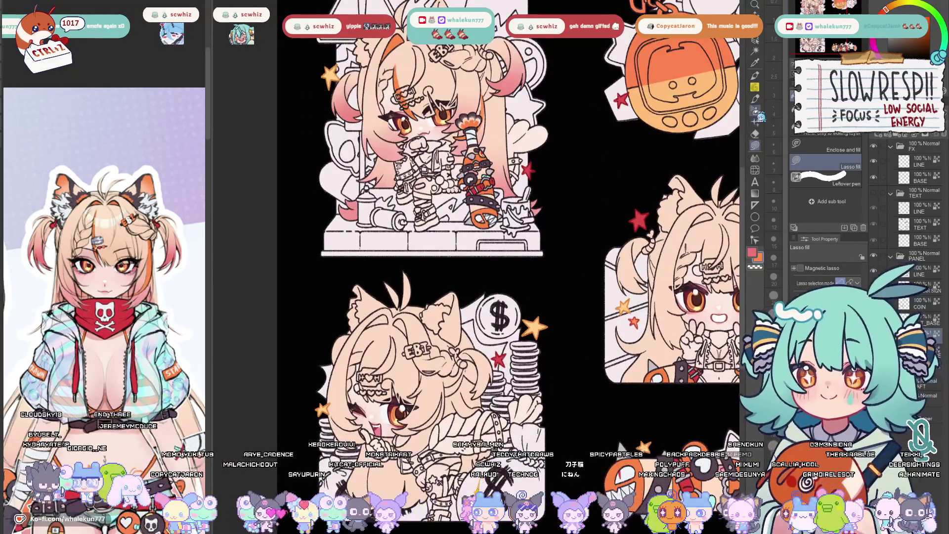
Bring the coin sticker into view and try a lasso selection around her eye, then clear it
drag(657, 260, 646, 80)
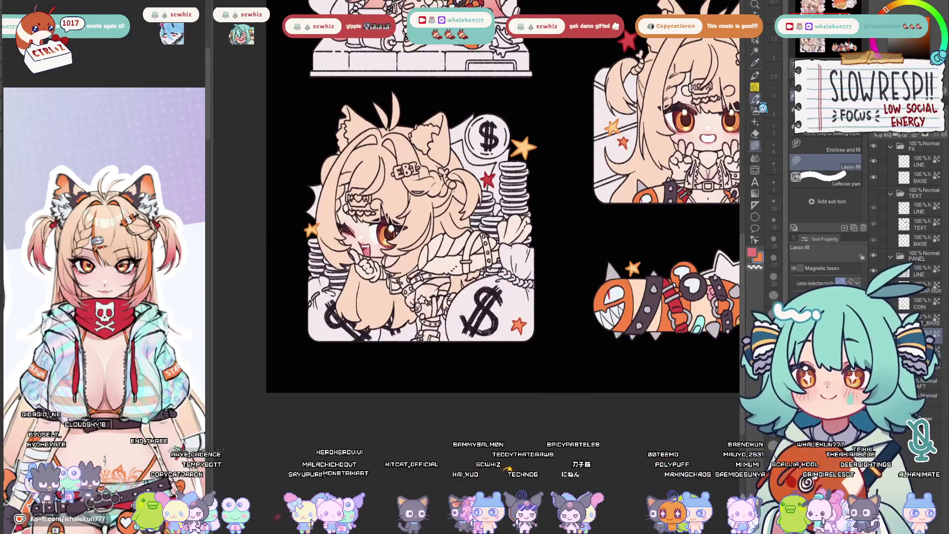
key(b)
mouse_move(331, 335)
mouse_down()
mouse_move(287, 380)
mouse_move(333, 356)
mouse_up()
key(bracketleft)
key(bracketleft)
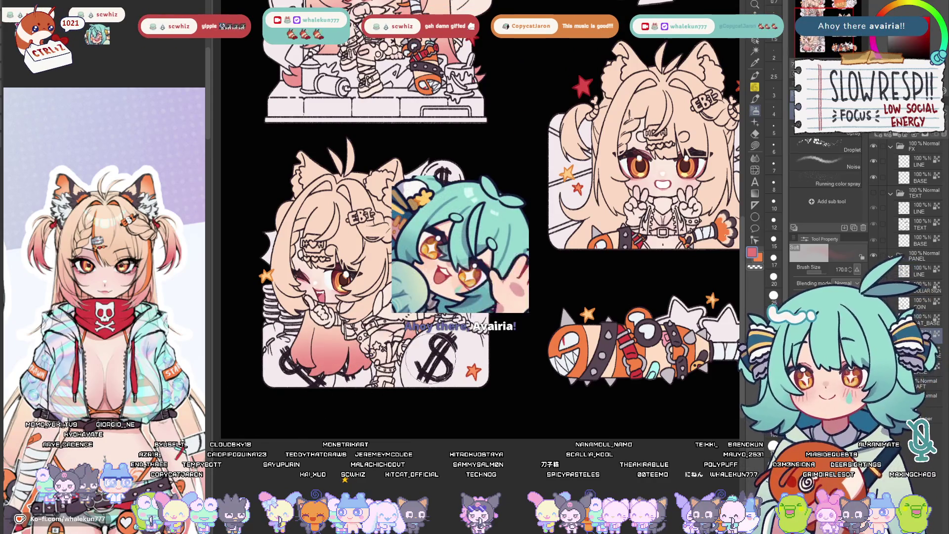
scroll(430, 359, up, 2)
key(m)
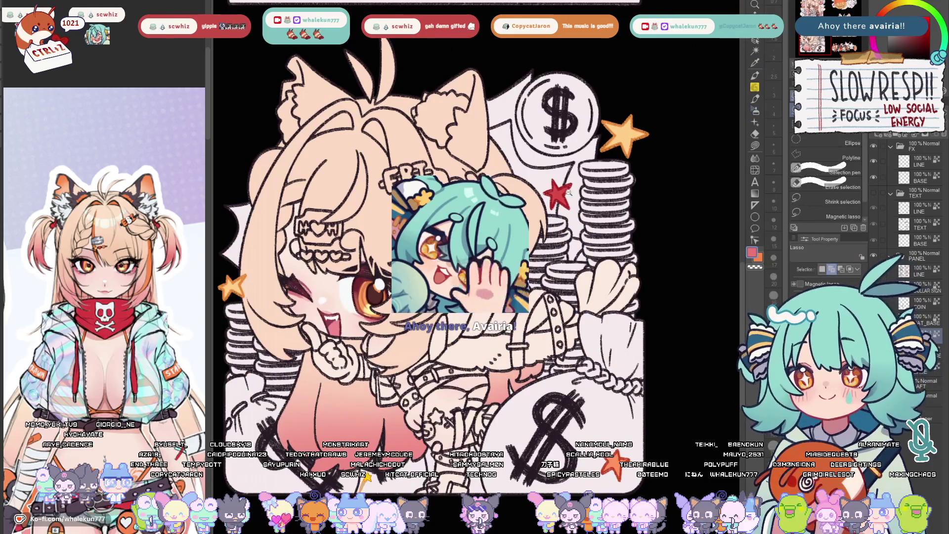
scroll(372, 335, up, 2)
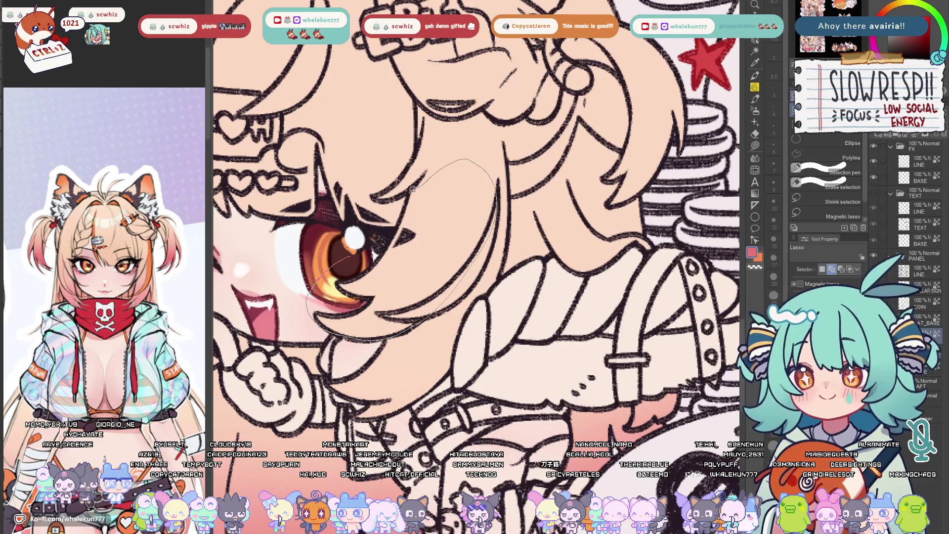
drag(410, 192, 393, 236)
key(b)
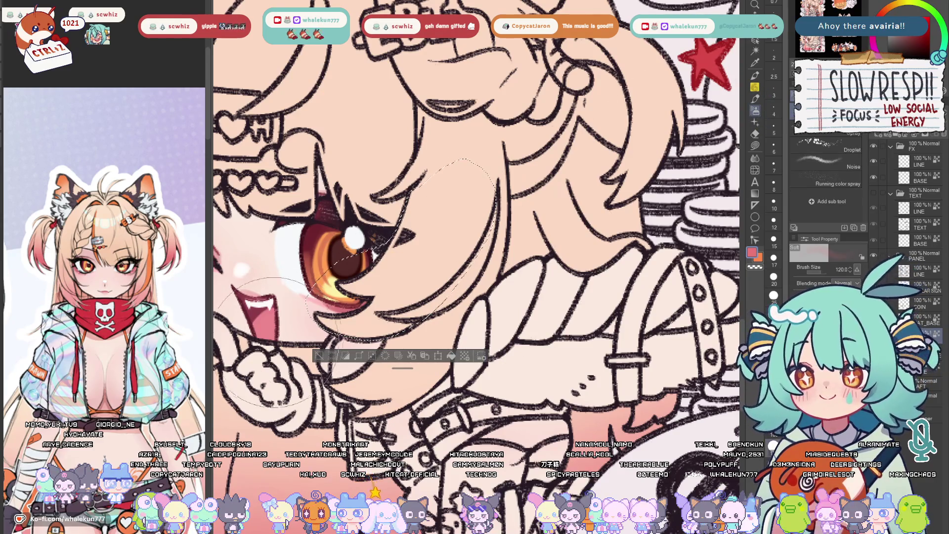
key(ctrl+d)
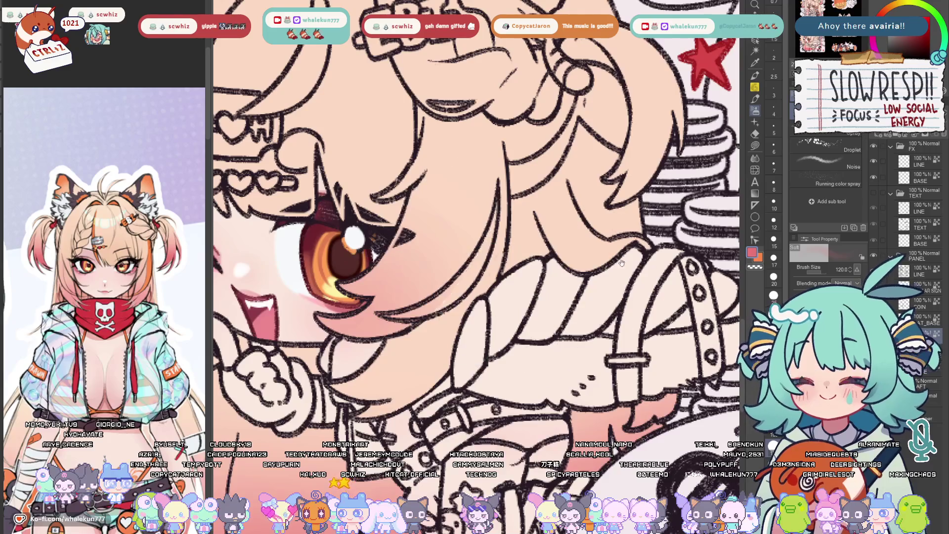
drag(471, 319, 519, 266)
Select the coin chibi's hair and cheek and airbrush pink shading inside it
key(m)
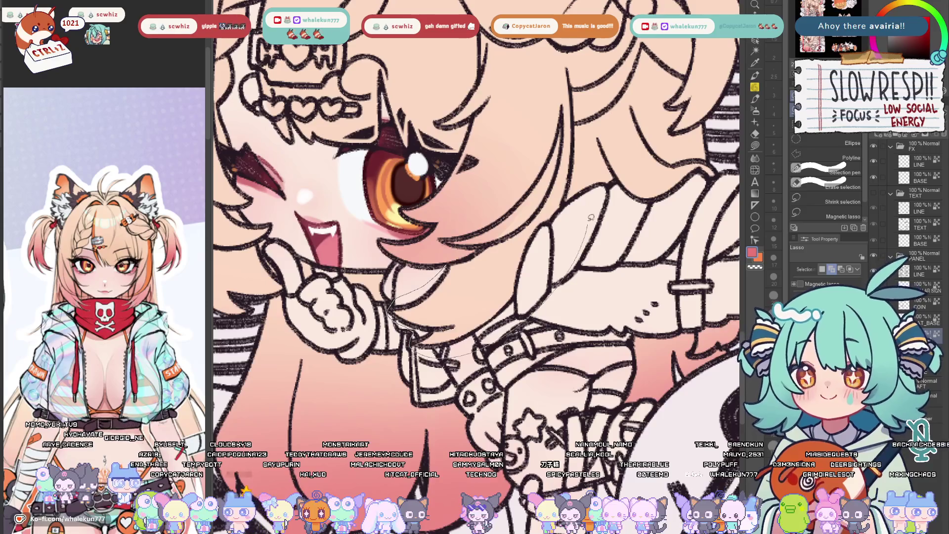
drag(390, 308, 545, 182)
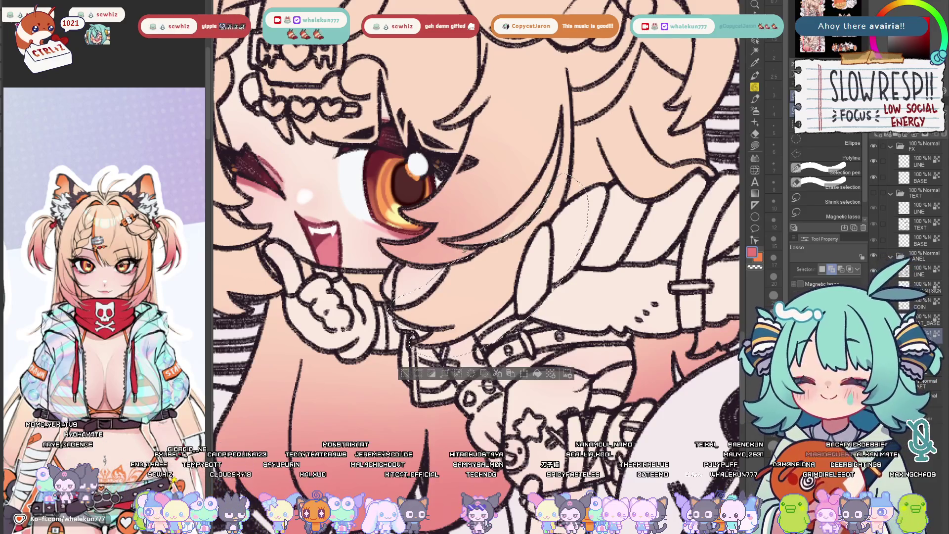
click(755, 109)
drag(431, 312, 483, 304)
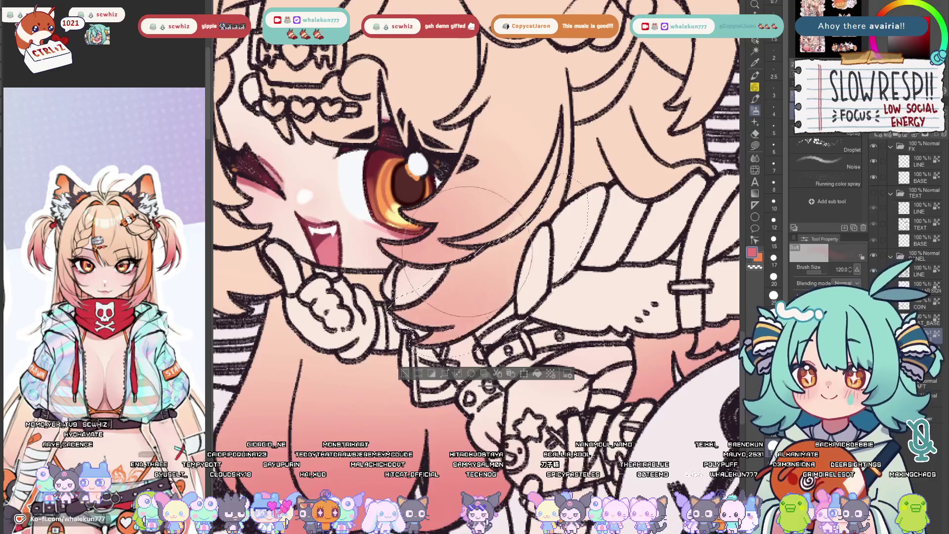
key(ctrl+d)
Lasso-fill an orange streak into the coin chibi's hair and extend it downward
key(g)
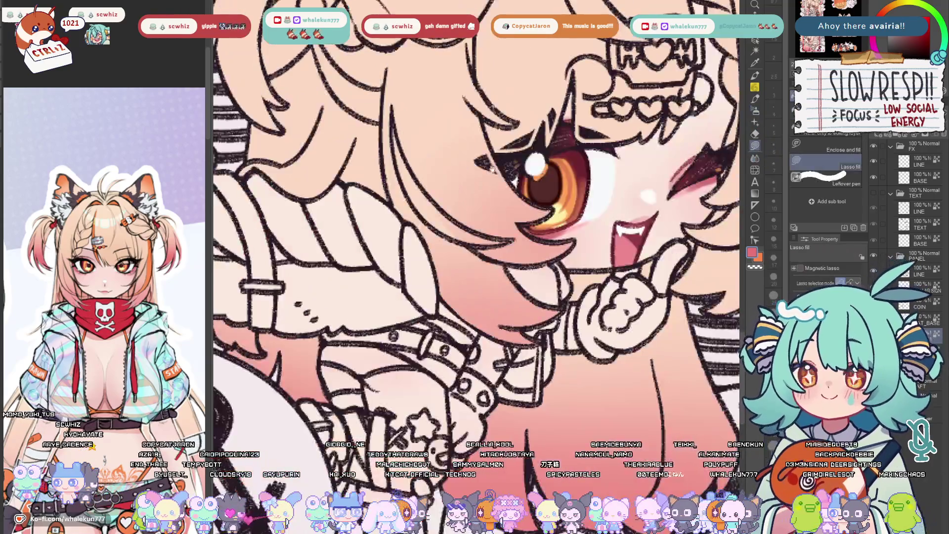
key(h)
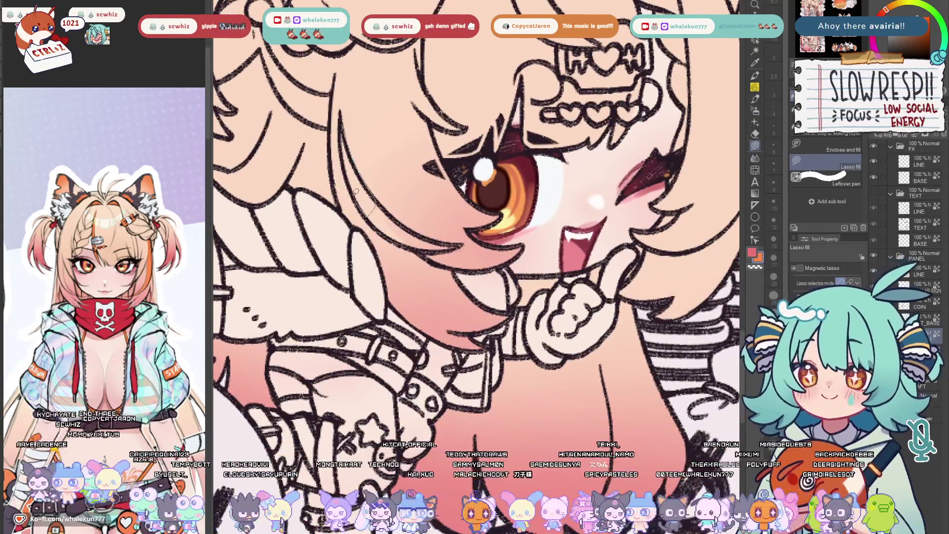
drag(342, 128, 351, 132)
key(h)
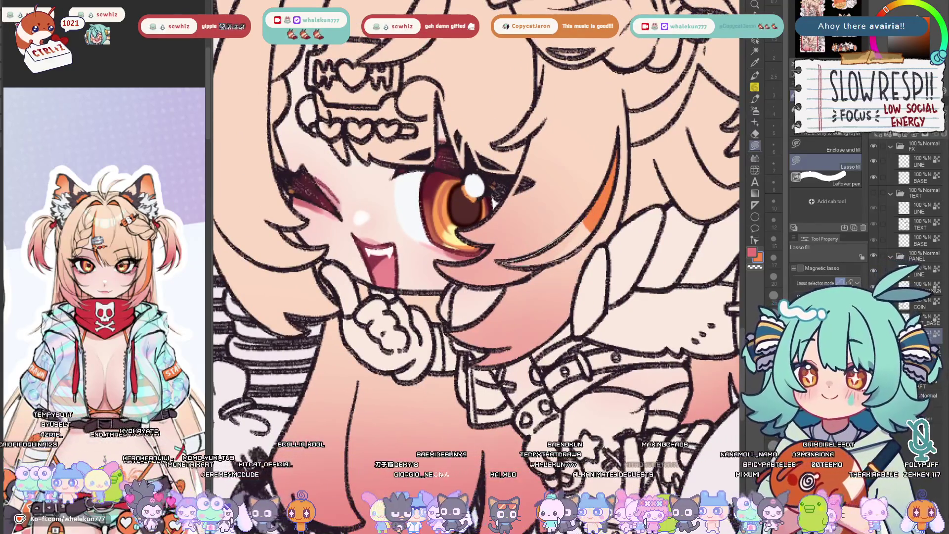
drag(592, 222, 505, 263)
mouse_move(550, 214)
mouse_down()
mouse_move(592, 277)
mouse_move(628, 395)
mouse_up()
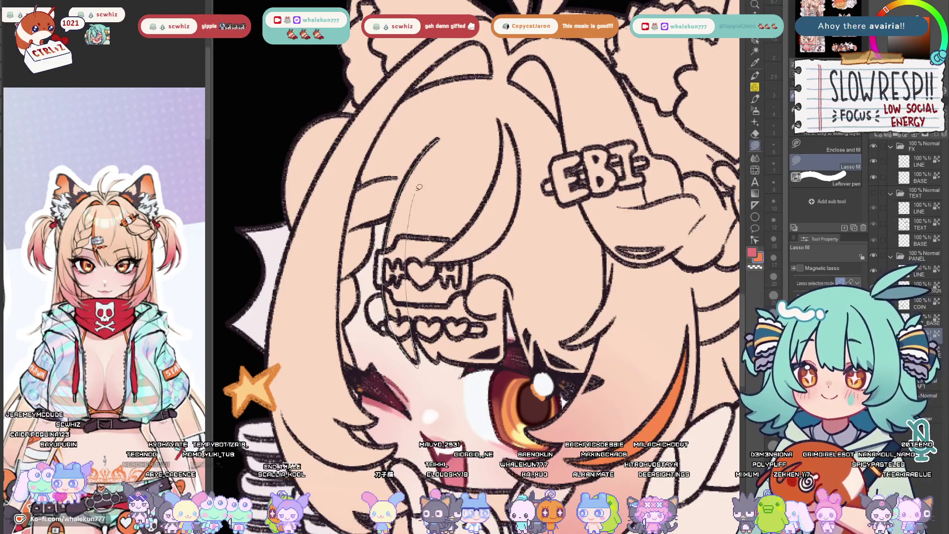
Fill another orange strip down the coin chibi's hair
drag(419, 187, 451, 131)
click(758, 77)
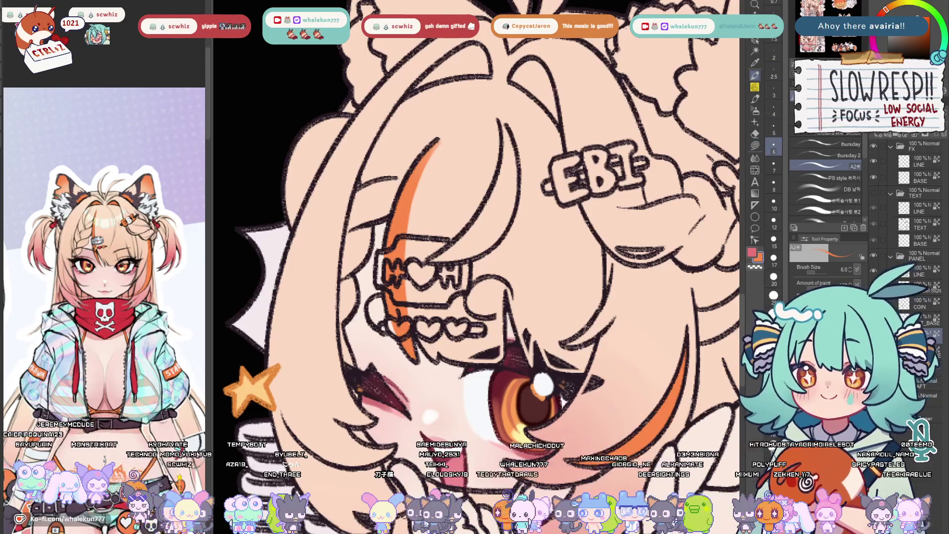
key(g)
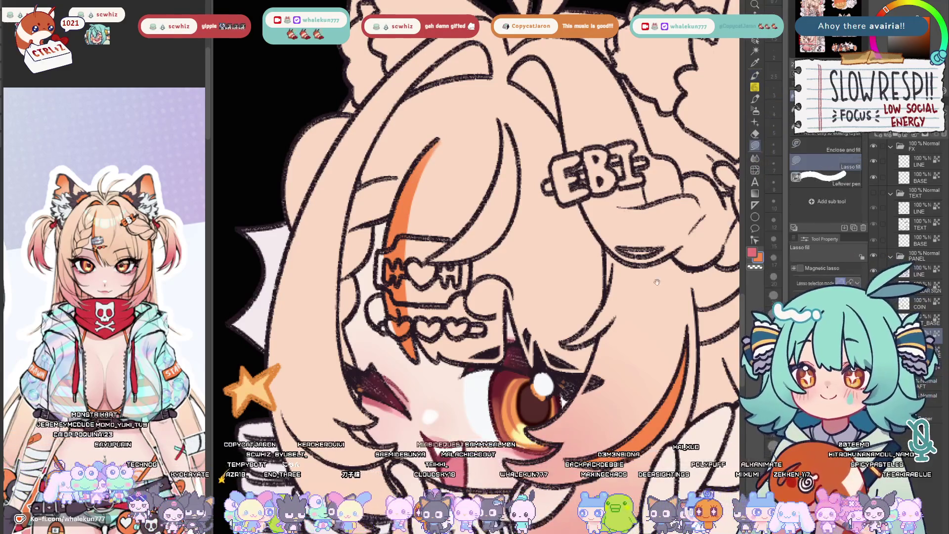
scroll(622, 238, down, 2)
scroll(621, 238, down, 3)
key(h)
key(m)
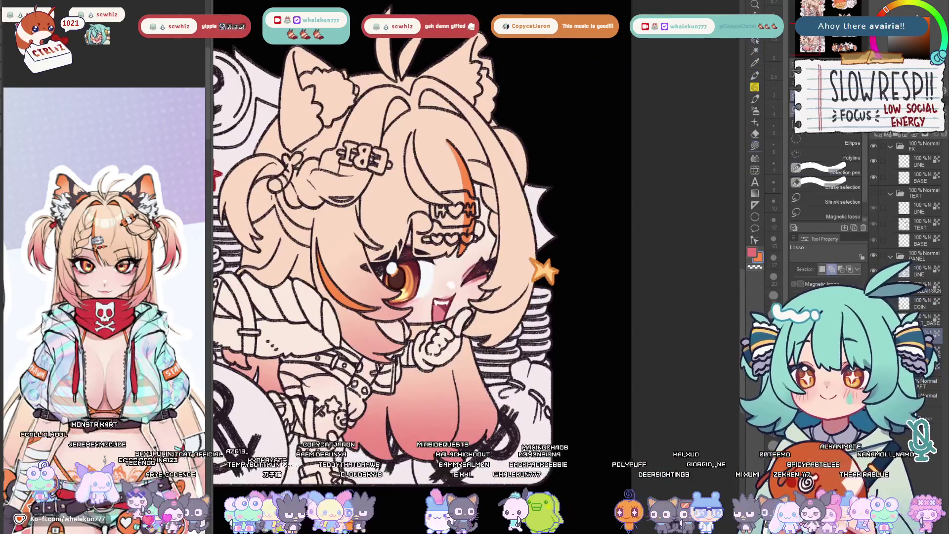
scroll(533, 263, up, 3)
scroll(533, 264, up, 2)
scroll(532, 262, up, 1)
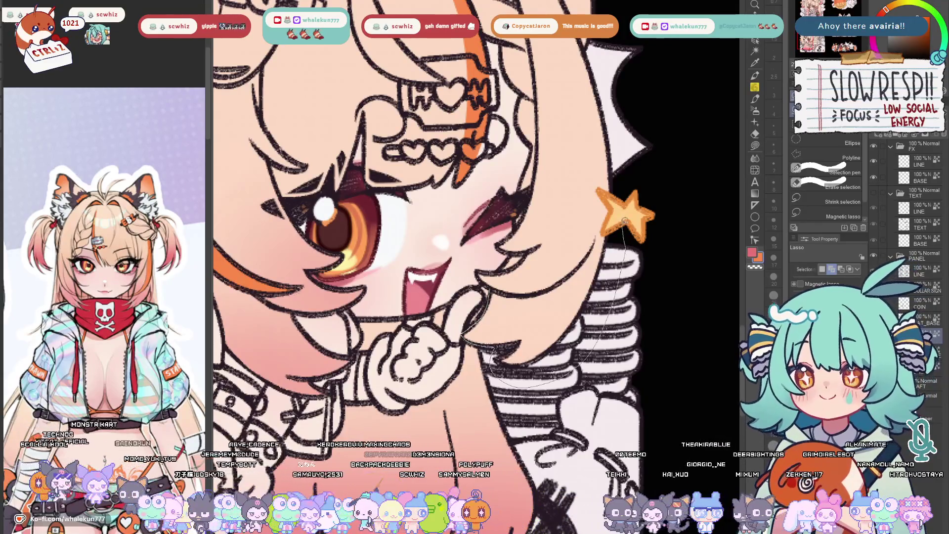
Airbrush darker shading on the hair and cheek around the hand, then select the hair beside the star
drag(594, 239, 490, 356)
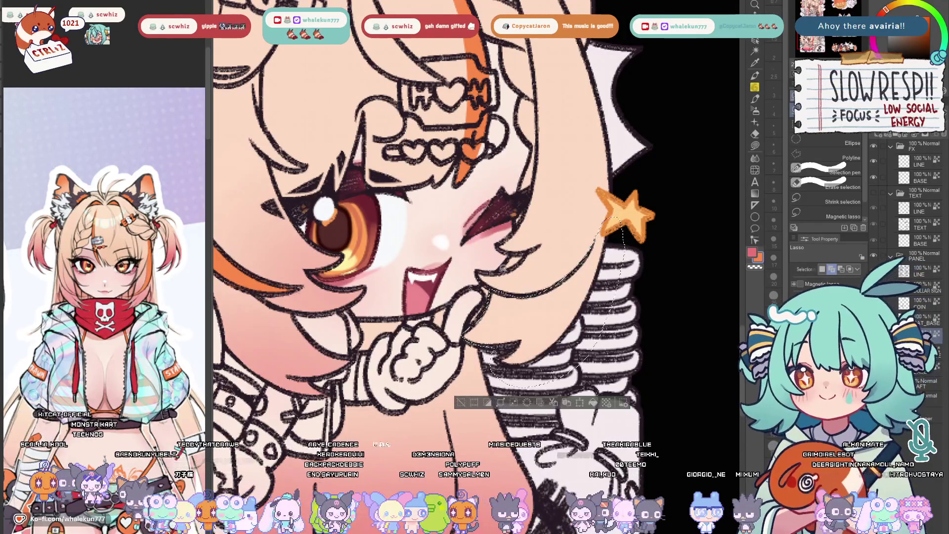
click(756, 111)
drag(482, 312, 535, 345)
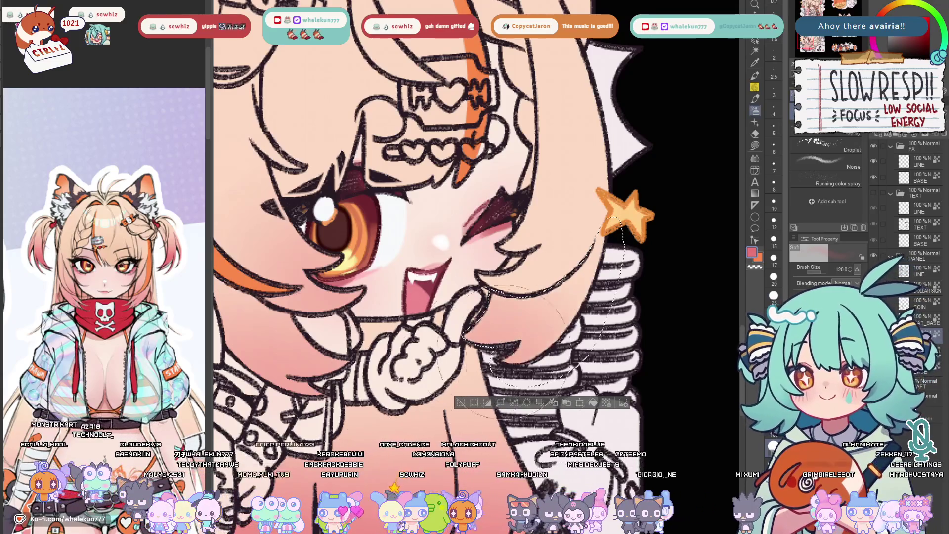
key(ctrl+d)
key(m)
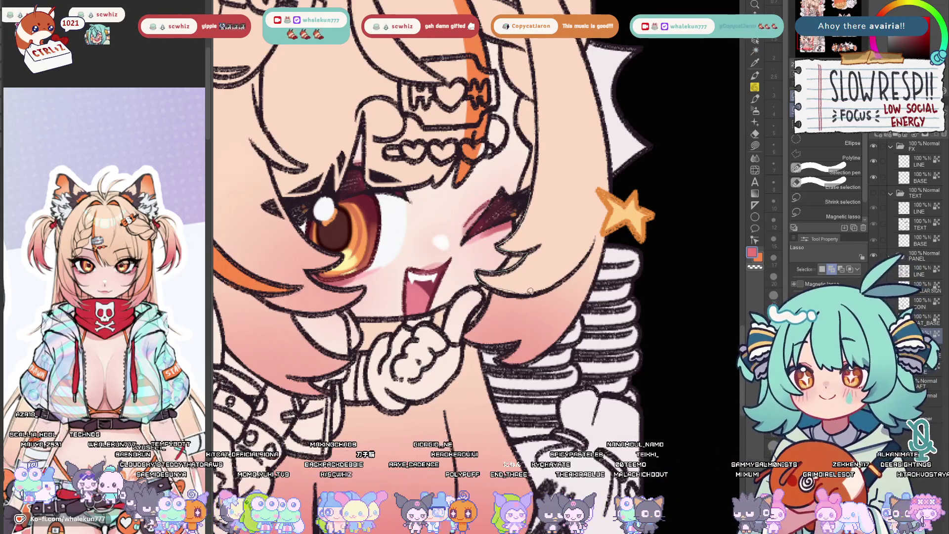
drag(616, 184, 527, 137)
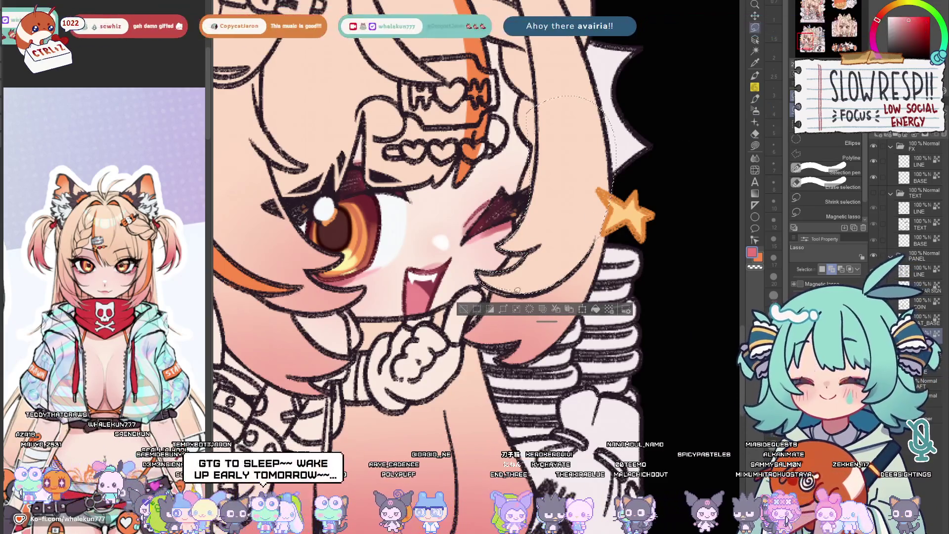
key(b)
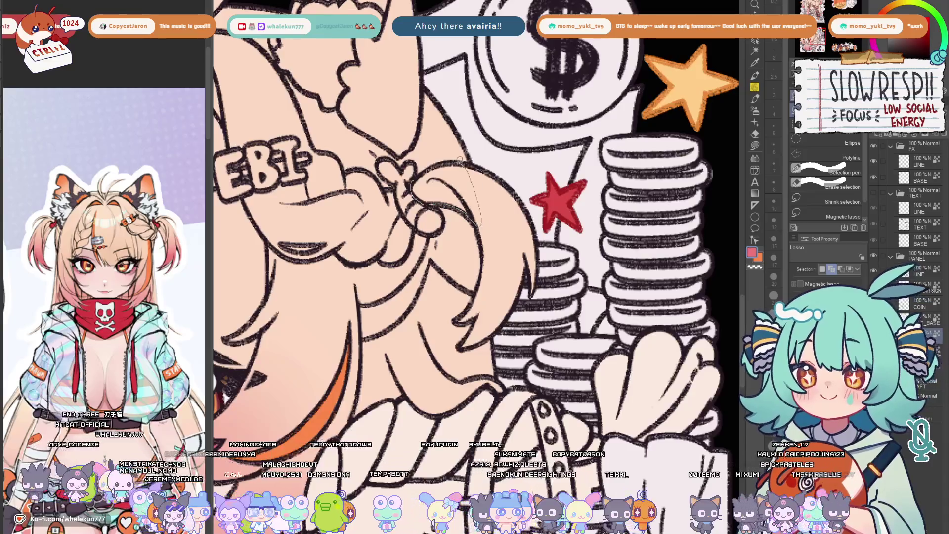
Select the twintail beside the red star and airbrush its end pinker
drag(480, 219, 438, 230)
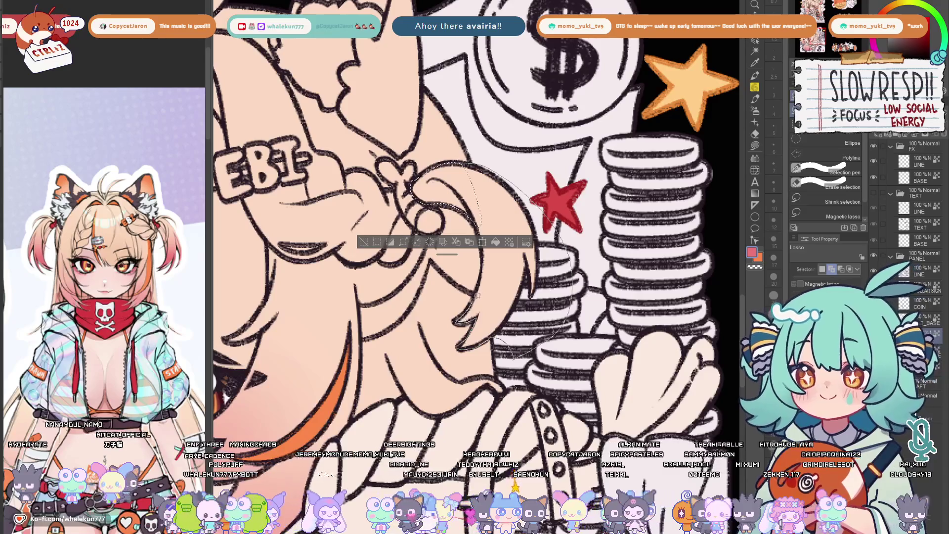
drag(466, 318, 529, 228)
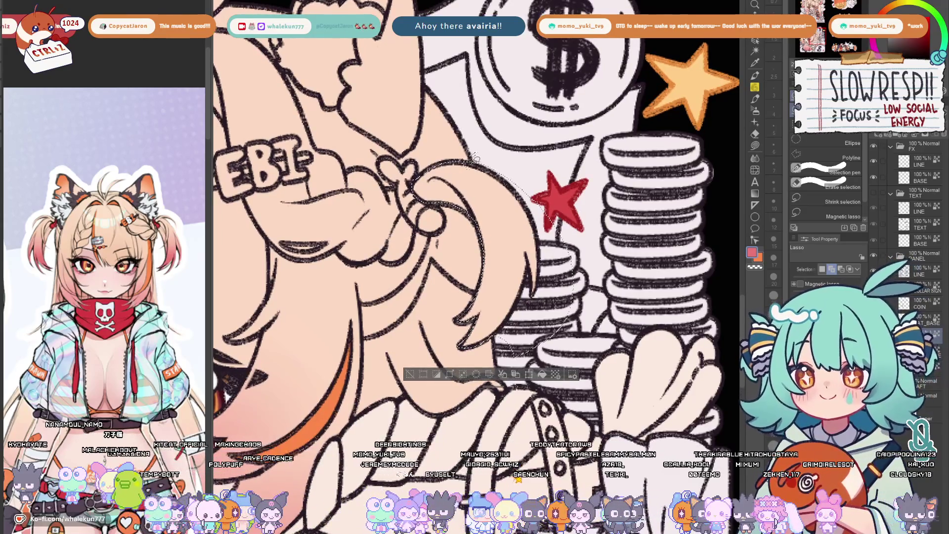
click(497, 149)
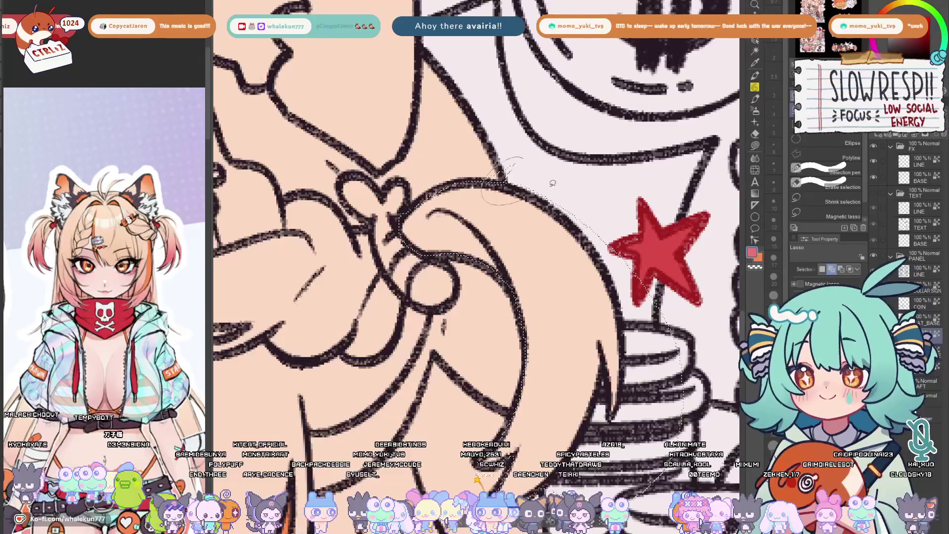
key(h)
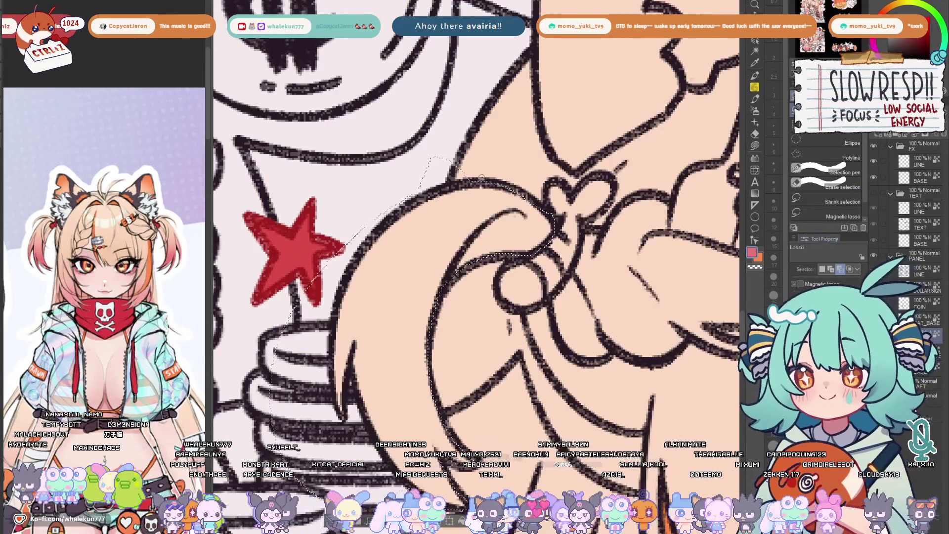
key(h)
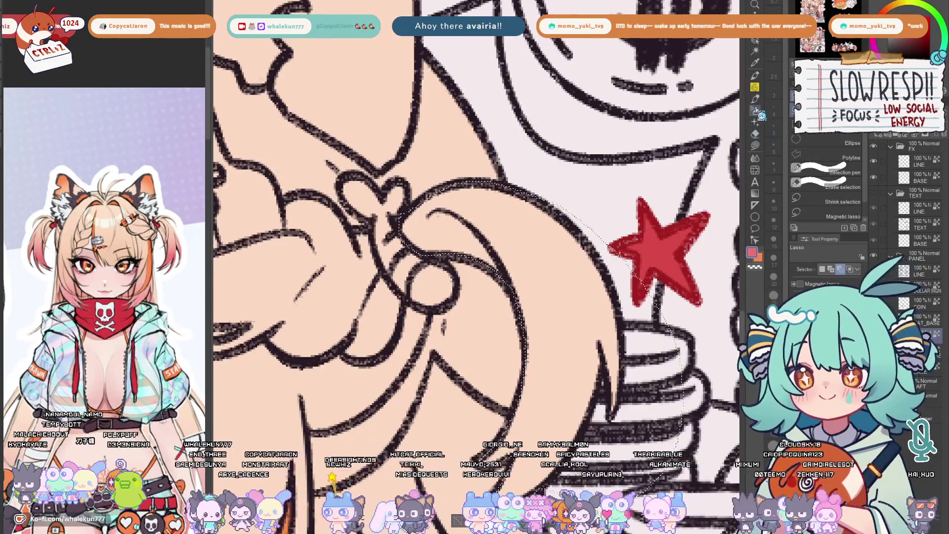
key(b)
scroll(528, 215, down, 5)
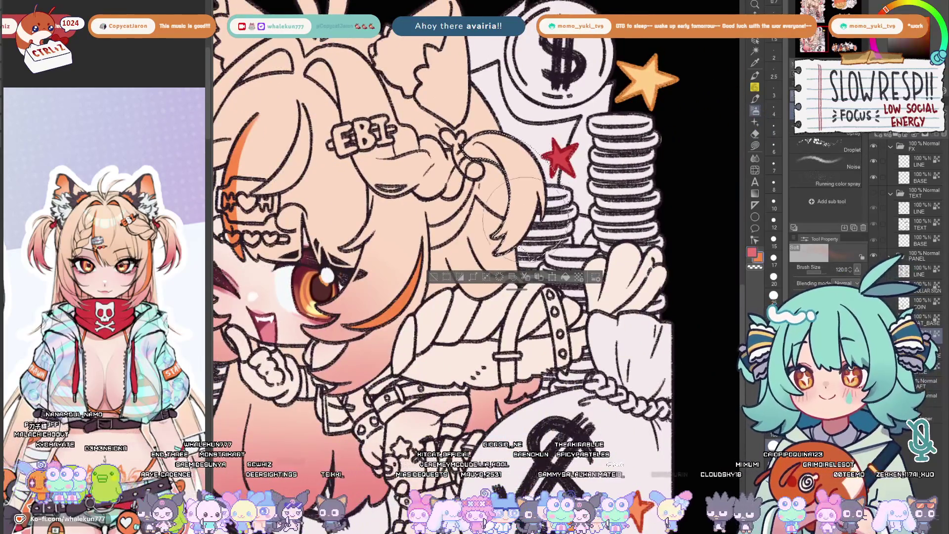
mouse_move(519, 211)
mouse_down()
mouse_move(512, 245)
mouse_move(620, 196)
mouse_move(649, 226)
mouse_up()
scroll(515, 224, up, 1)
key(g)
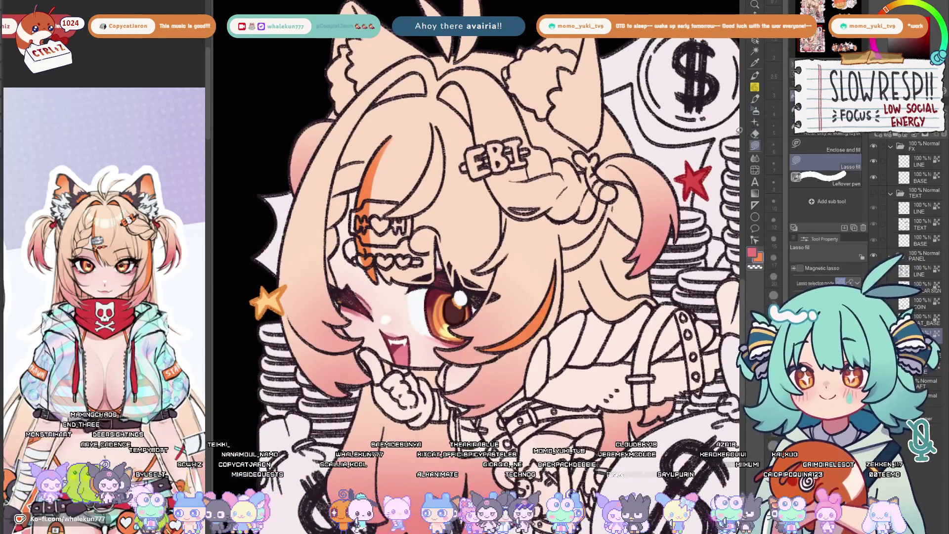
scroll(453, 274, up, 3)
scroll(454, 274, up, 3)
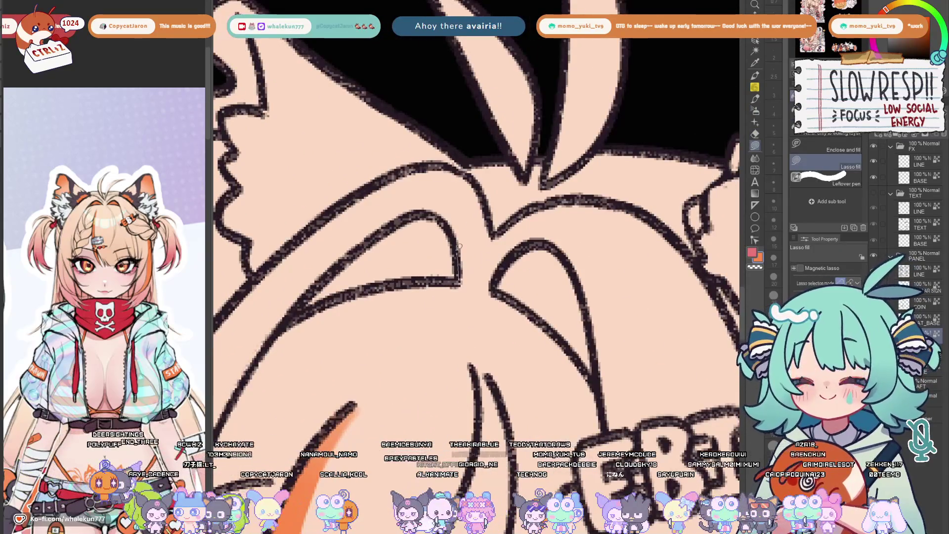
Lasso-fill both of the coin chibi's inner ears with orange
mouse_move(293, 318)
mouse_down()
mouse_move(460, 297)
mouse_move(384, 371)
mouse_up()
drag(442, 235, 444, 236)
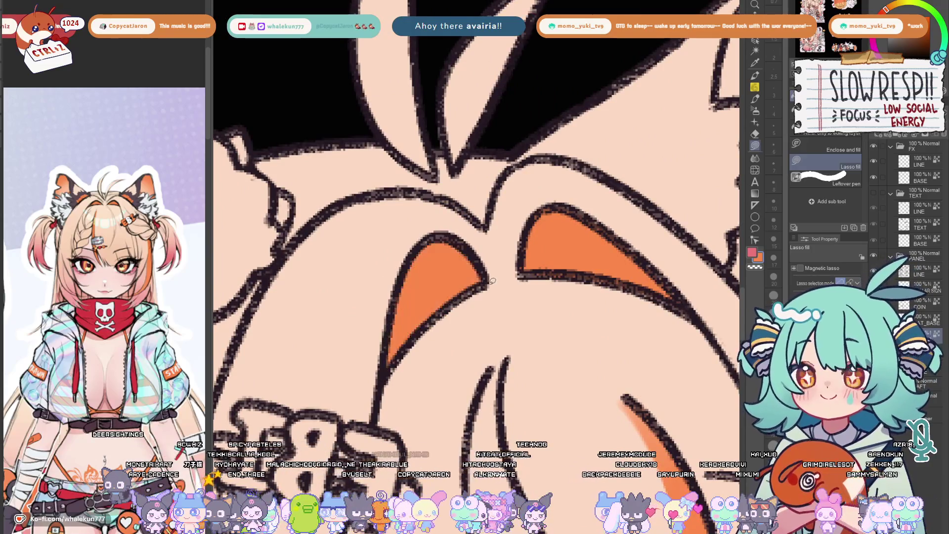
scroll(482, 282, down, 5)
drag(616, 303, 522, 303)
scroll(522, 304, up, 2)
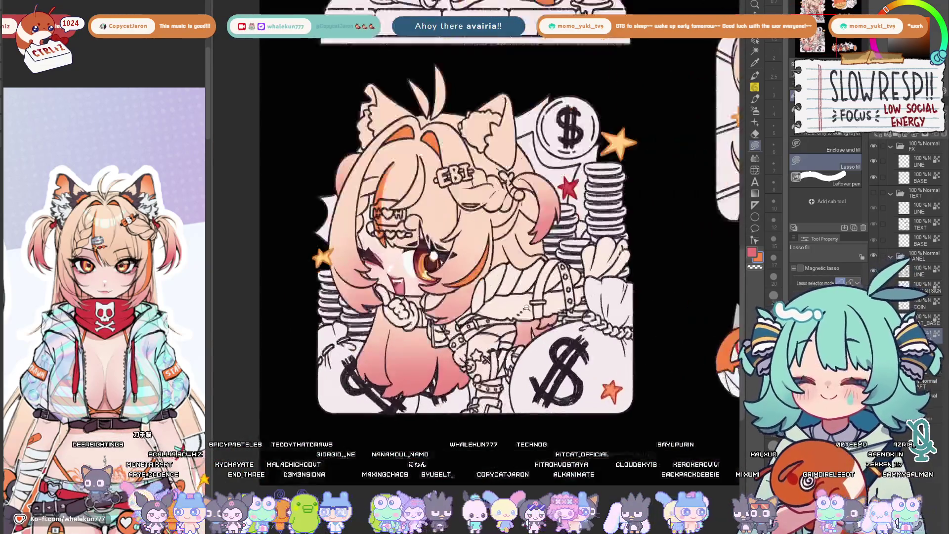
scroll(534, 308, up, 2)
scroll(556, 316, up, 1)
scroll(567, 318, down, 4)
scroll(566, 310, up, 1)
scroll(564, 302, up, 1)
scroll(570, 275, up, 1)
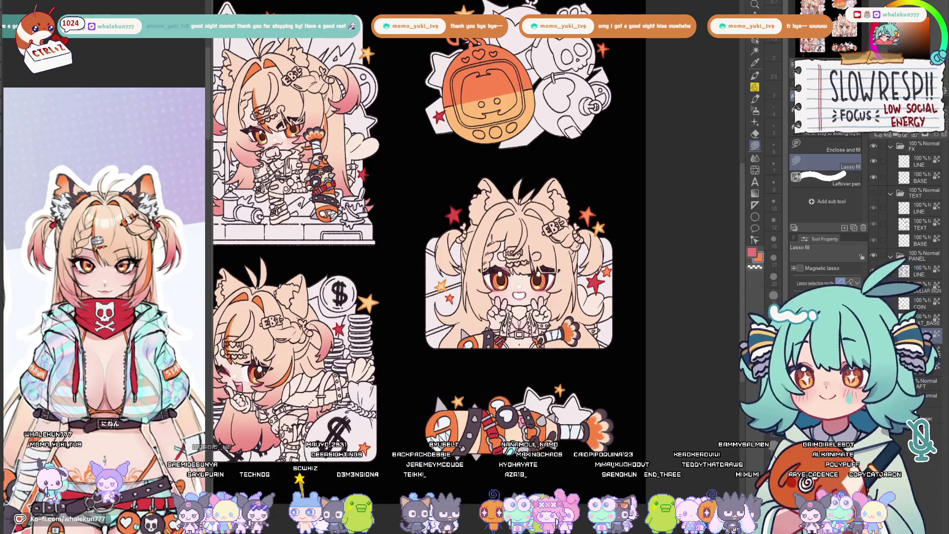
Lasso the left hair bun and airbrush a pink gradient onto it
key(m)
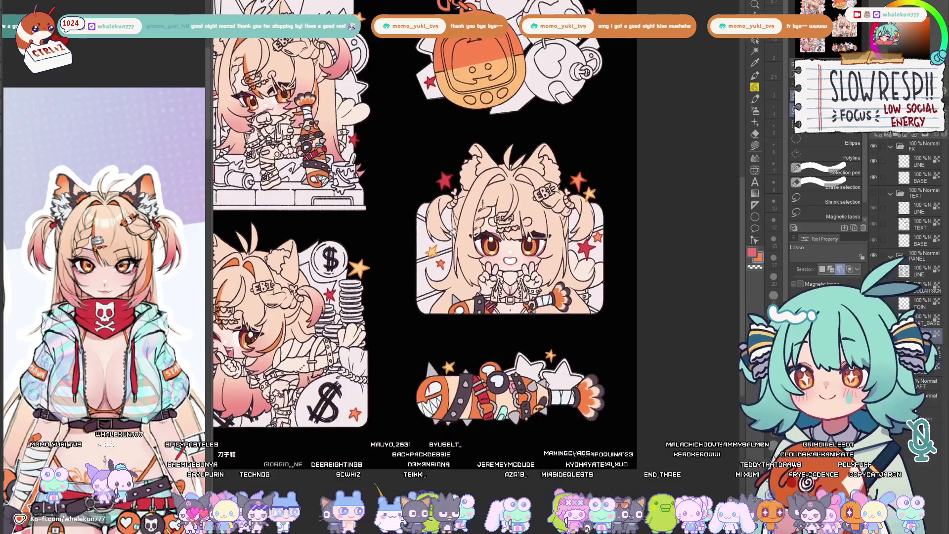
scroll(463, 274, up, 5)
scroll(462, 275, up, 2)
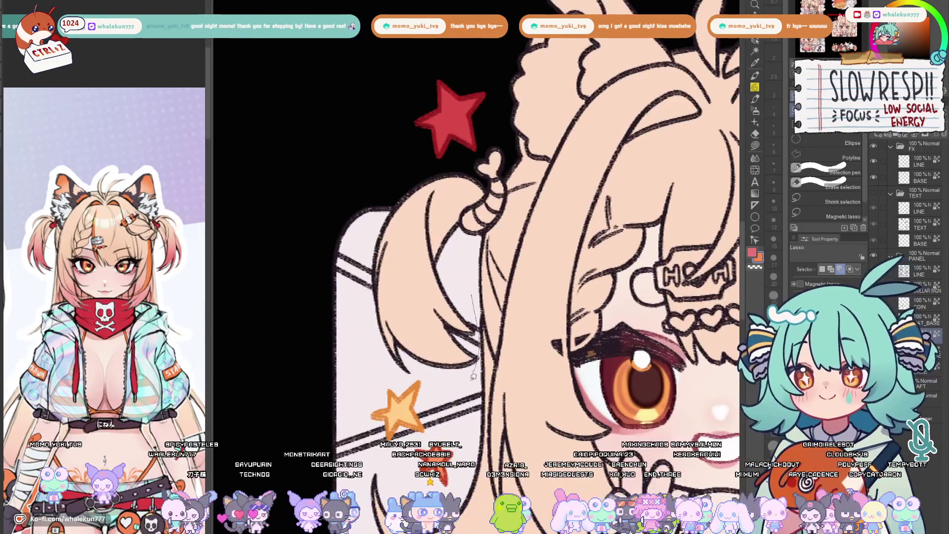
drag(460, 179, 472, 182)
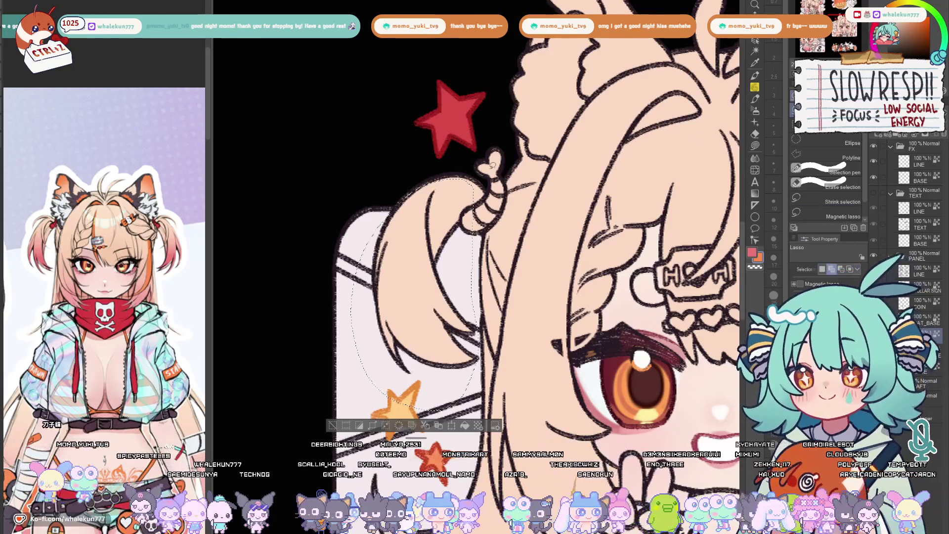
drag(405, 189, 489, 157)
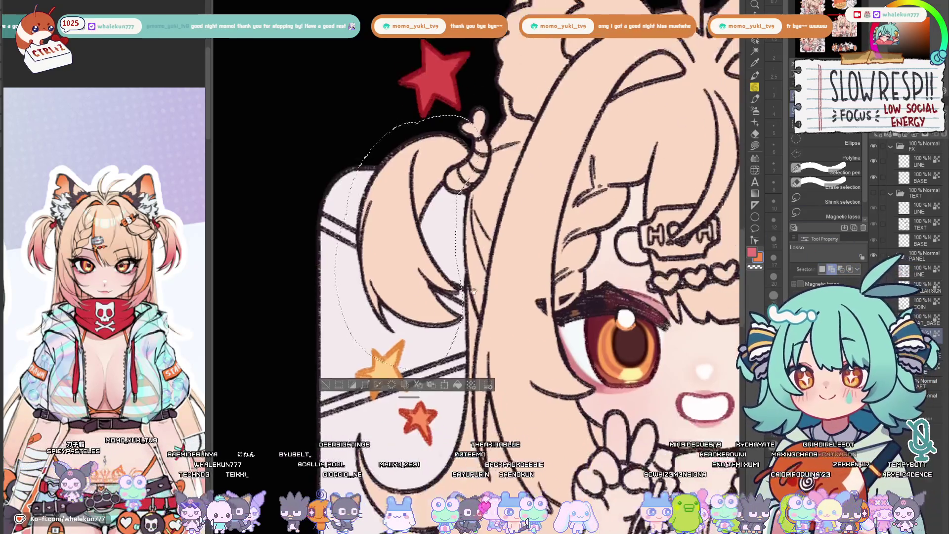
drag(475, 296, 456, 222)
key(b)
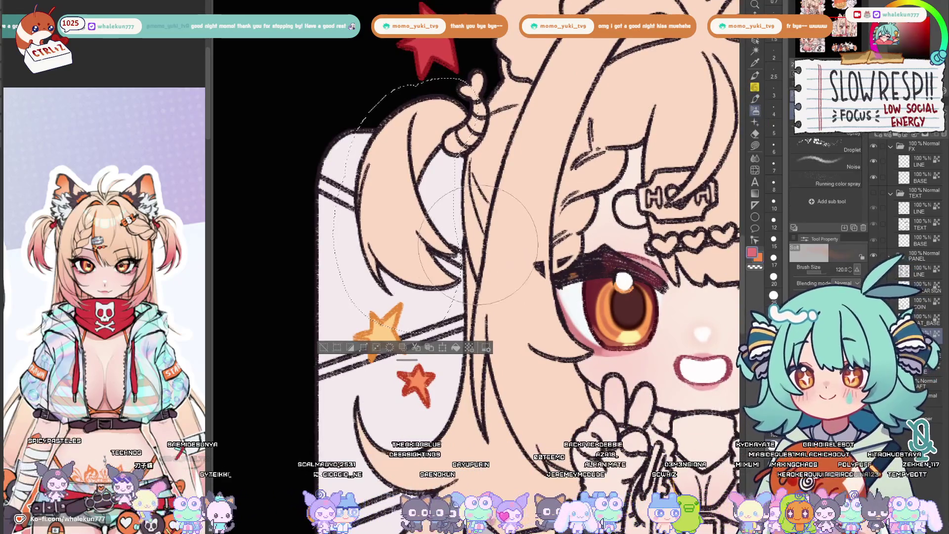
drag(390, 297, 457, 289)
scroll(526, 227, down, 3)
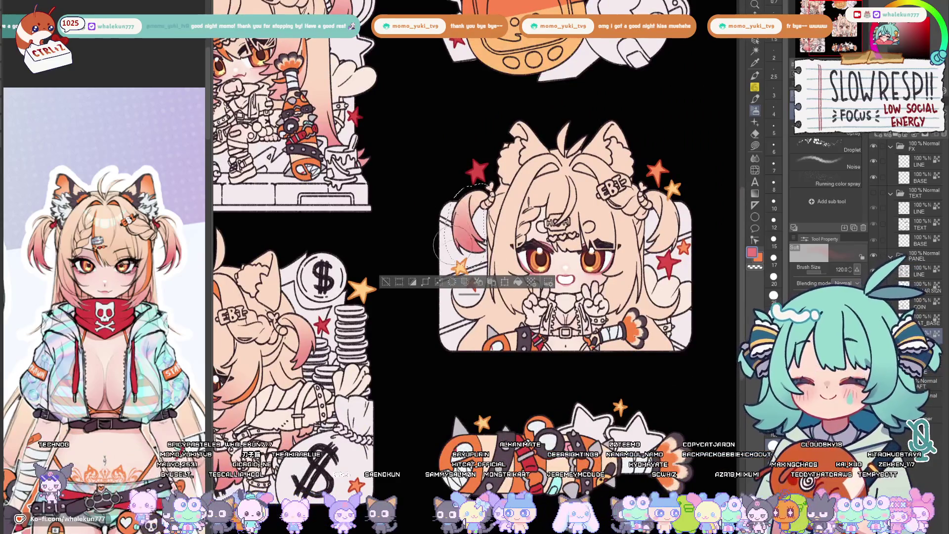
key(ctrl+d)
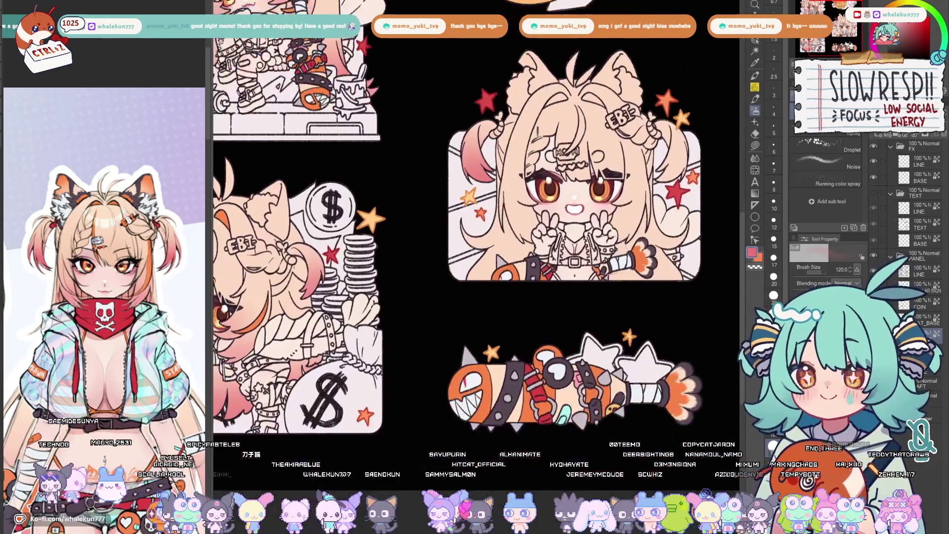
scroll(564, 222, down, 2)
scroll(603, 282, up, 1)
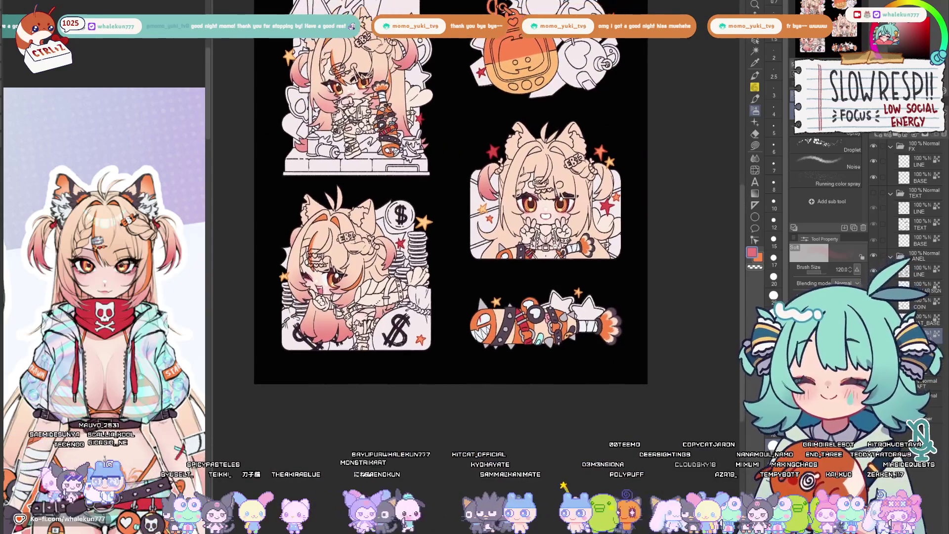
scroll(603, 283, up, 1)
scroll(563, 158, up, 1)
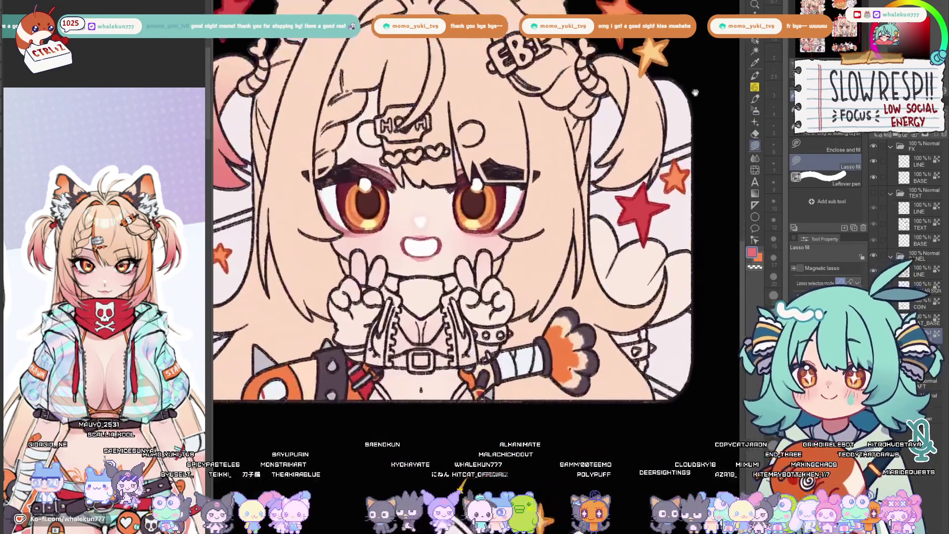
scroll(563, 158, up, 1)
scroll(564, 158, up, 1)
scroll(564, 158, up, 1)
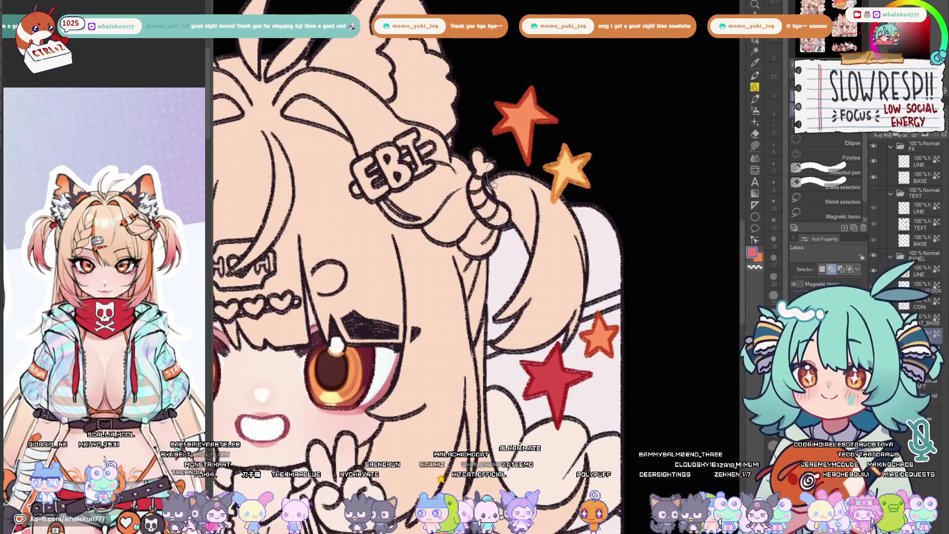
Lasso the right hair bun and airbrush it pink as well
drag(504, 338, 601, 126)
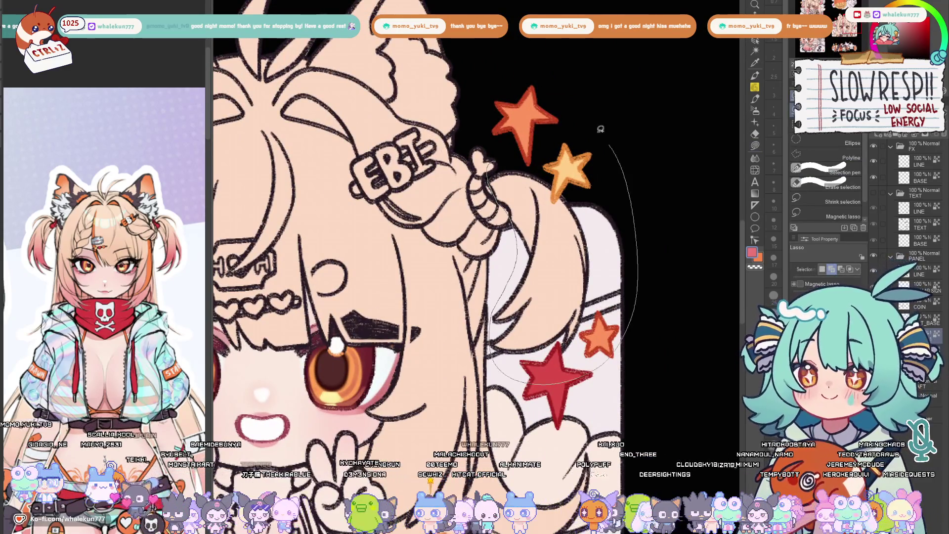
key(b)
scroll(701, 156, down, 5)
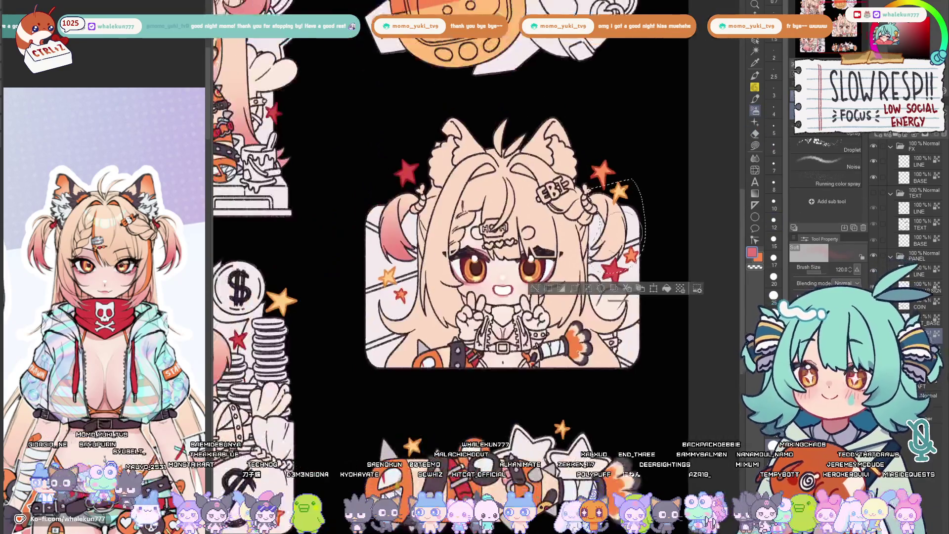
drag(608, 246, 614, 236)
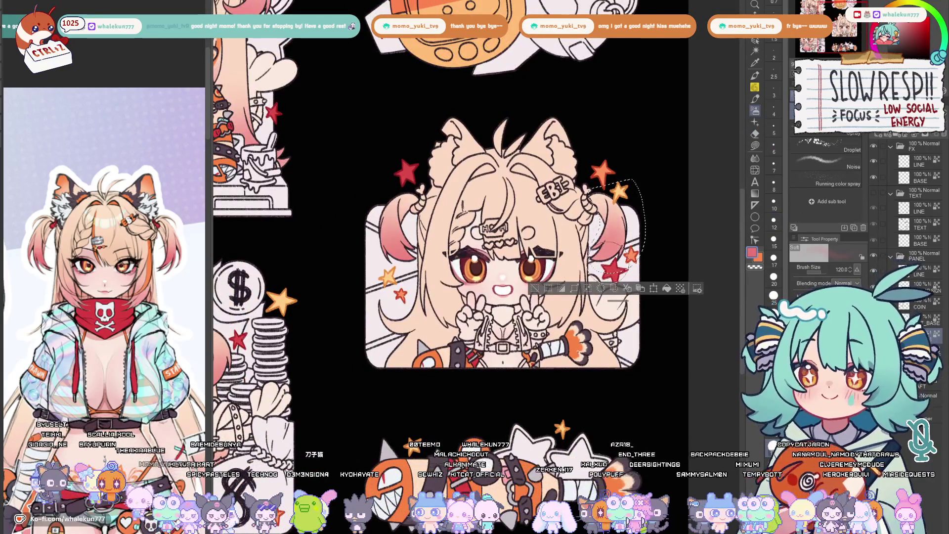
key(ctrl+d)
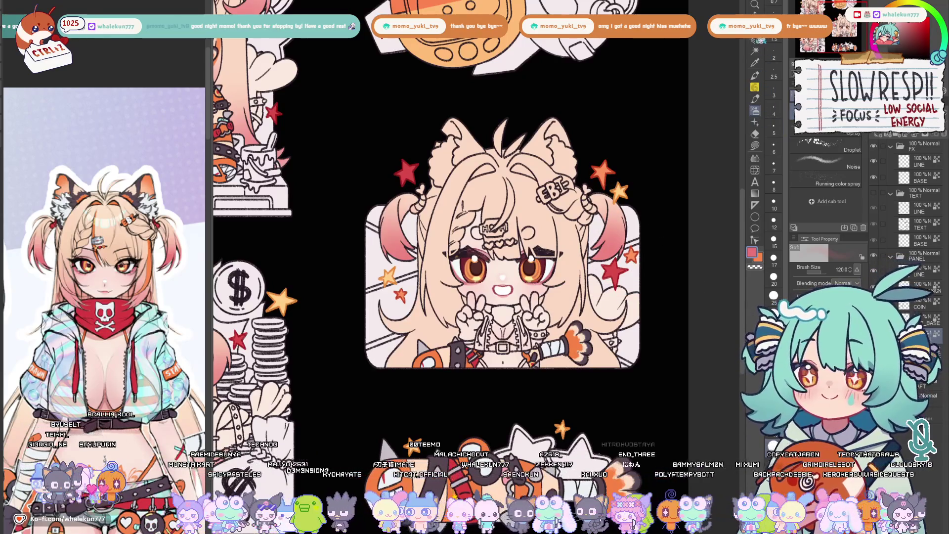
Zoom onto the head and lasso-fill both inner ears orange, checking in mirrored view
key(m)
key(ctrl+plus)
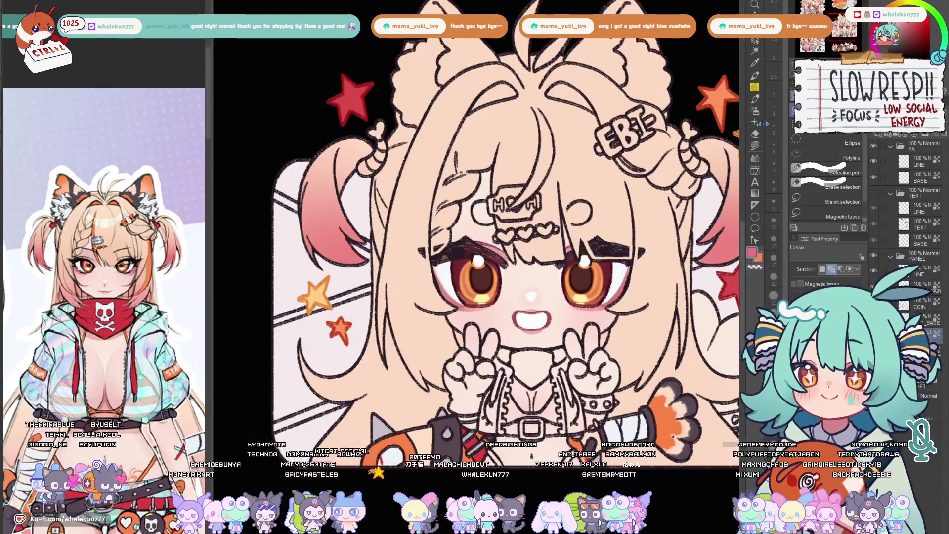
key(ctrl+plus)
key(g)
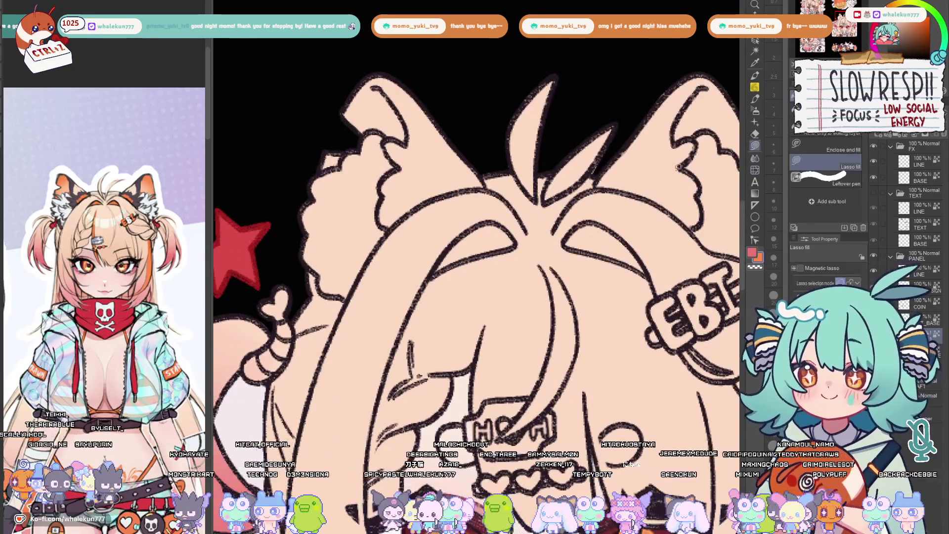
scroll(514, 252, up, 1)
drag(509, 246, 701, 180)
key(h)
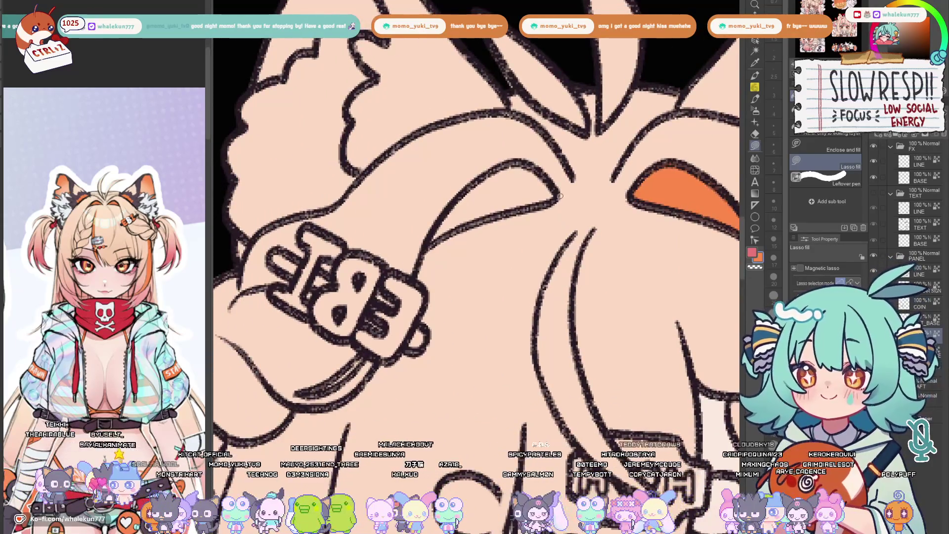
drag(433, 232, 437, 236)
key(h)
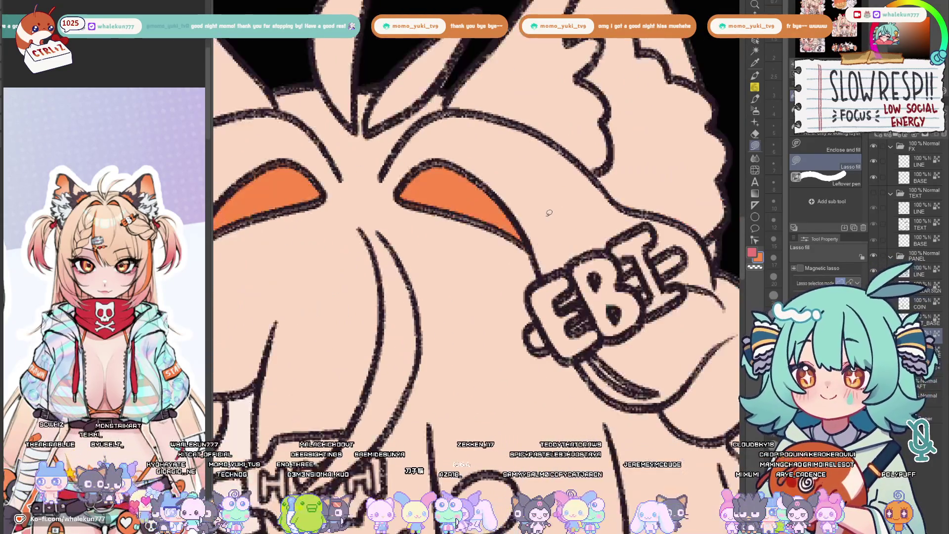
scroll(445, 231, down, 2)
scroll(459, 225, up, 2)
scroll(461, 225, up, 2)
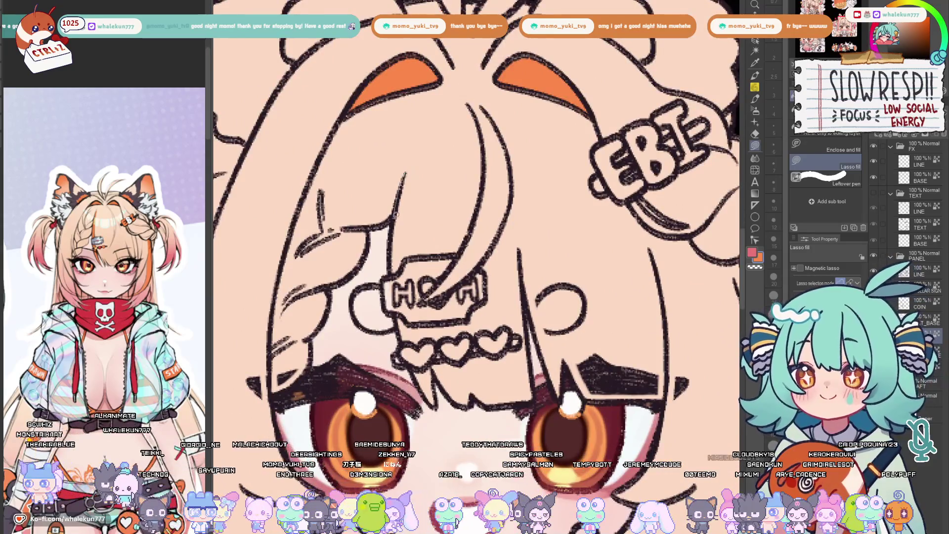
Lasso-fill the long gap in the bangs with an orange streak
mouse_move(408, 174)
mouse_down()
mouse_move(440, 137)
mouse_move(416, 184)
mouse_up()
key(b)
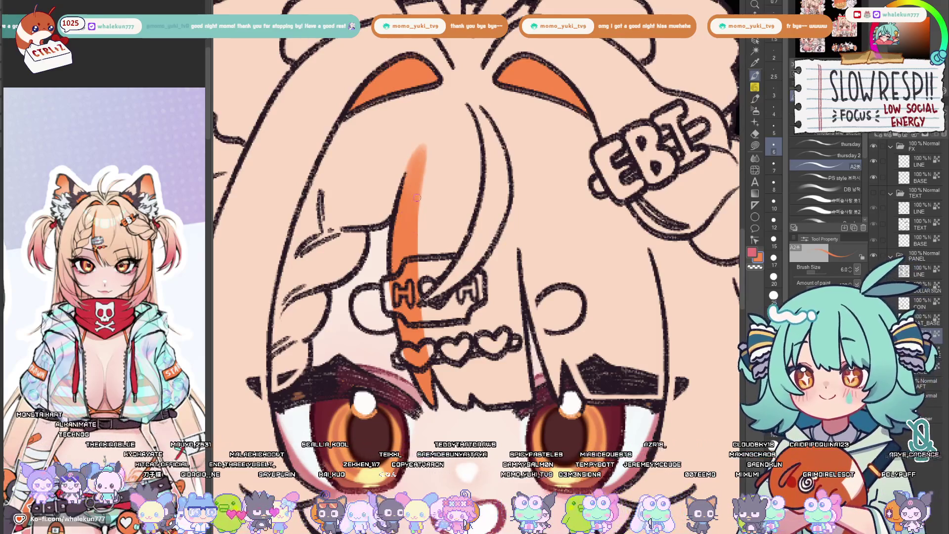
scroll(410, 223, down, 2)
Lasso a section of blonde hair beside the face, extending the outline down the strand
key(h)
key(h)
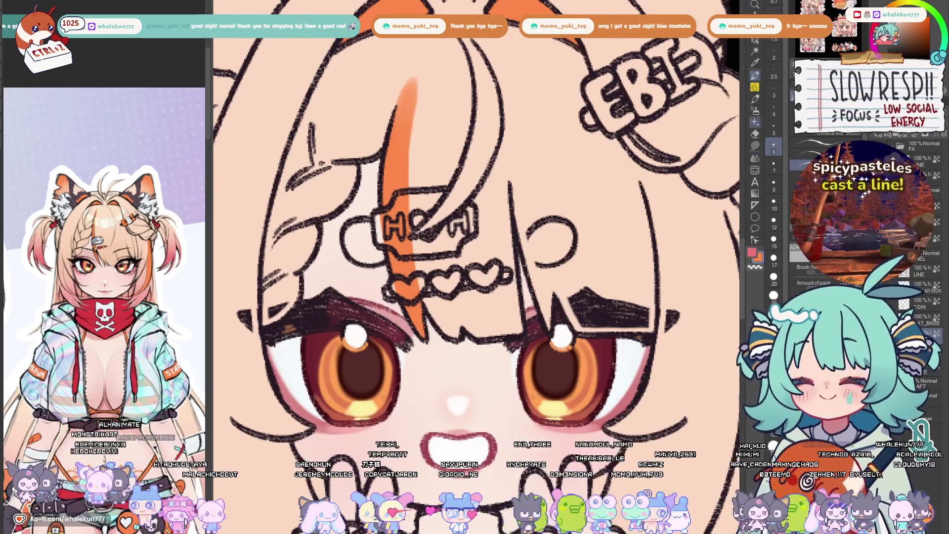
scroll(518, 232, down, 2)
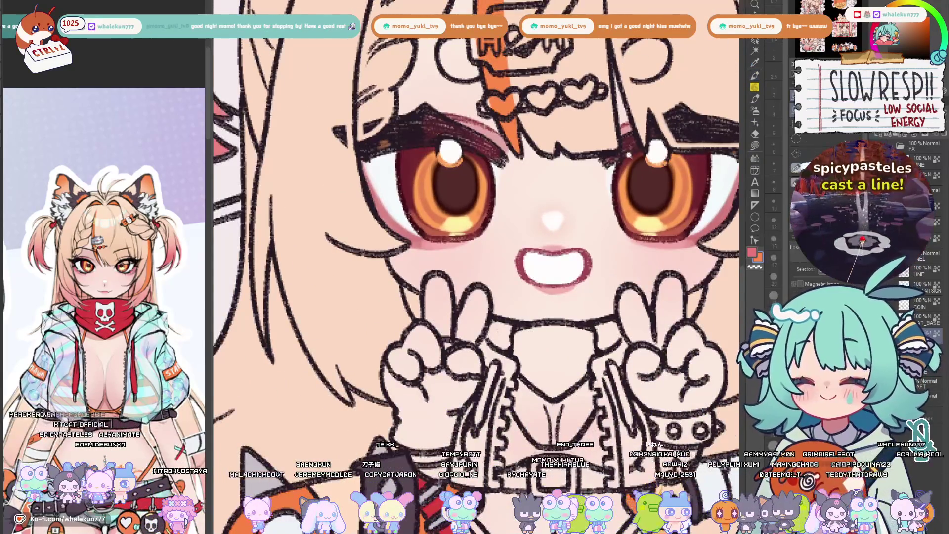
scroll(519, 232, down, 2)
scroll(519, 232, up, 2)
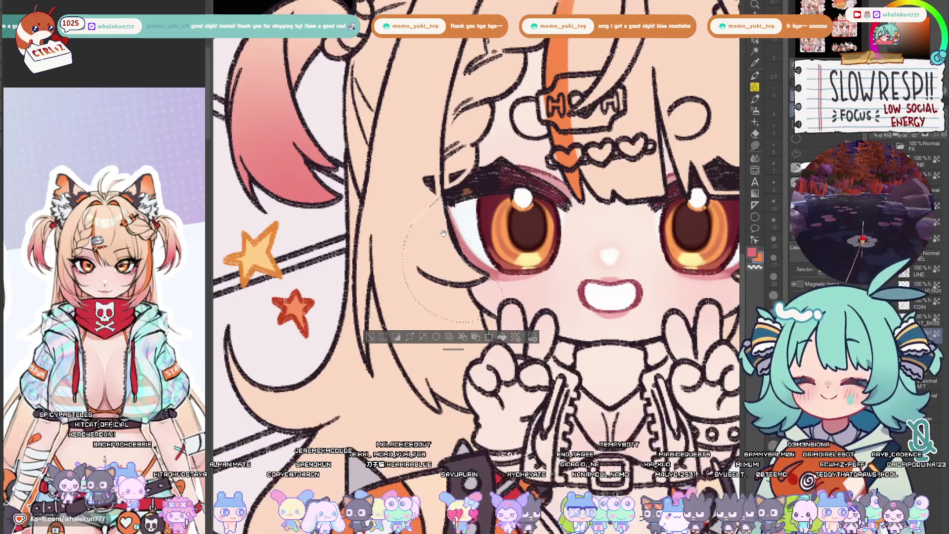
drag(366, 233, 356, 215)
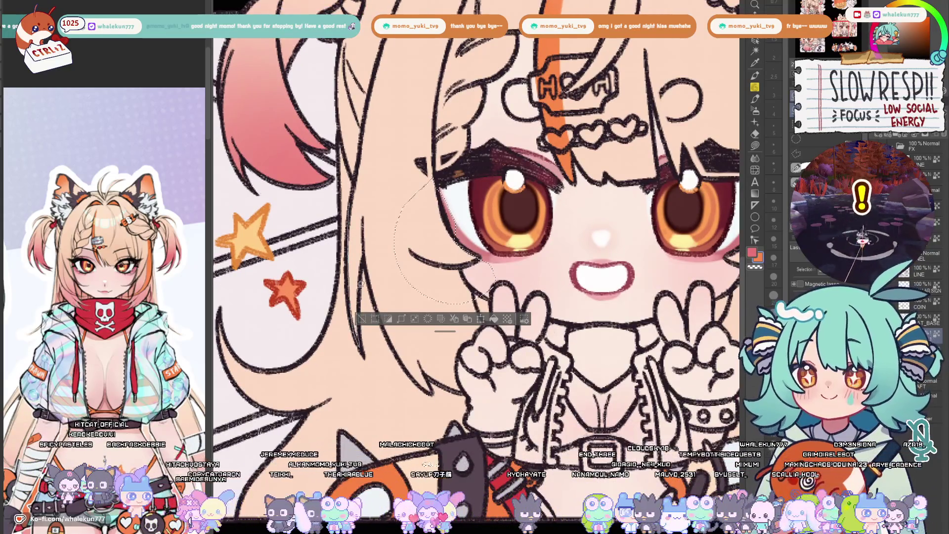
mouse_move(383, 170)
mouse_down()
mouse_move(384, 322)
mouse_move(494, 261)
mouse_up()
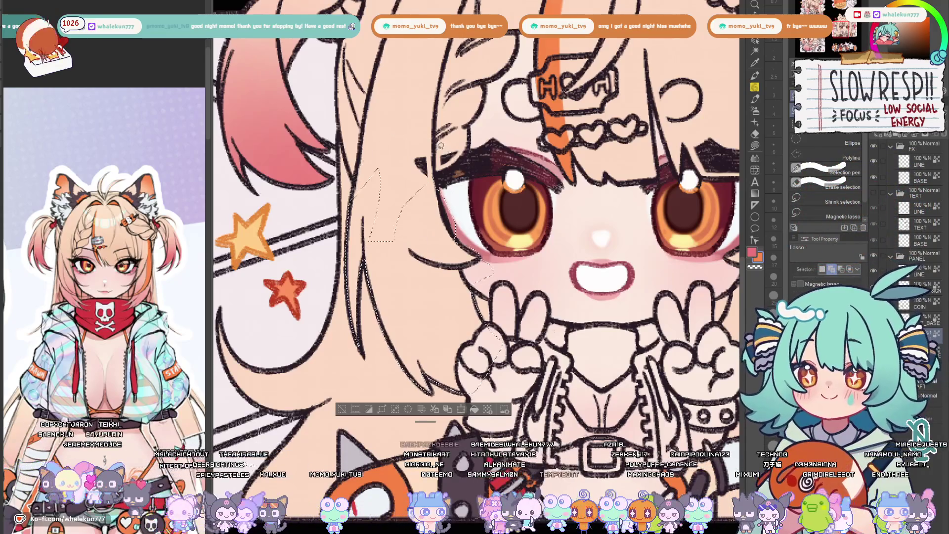
Trace lasso outlines along the hair and cheek on the other side of the face
mouse_move(411, 256)
mouse_down()
mouse_move(383, 116)
mouse_move(381, 169)
mouse_up()
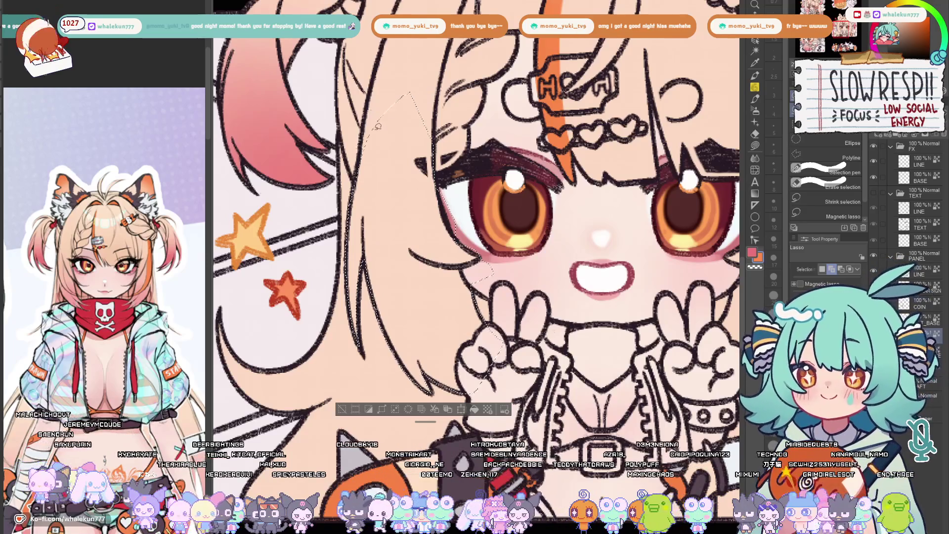
drag(580, 257, 348, 196)
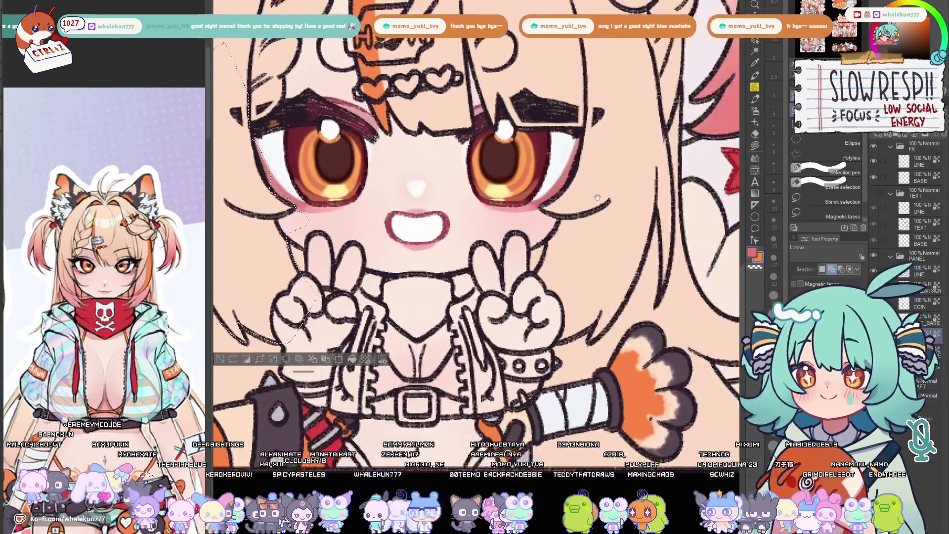
drag(491, 182, 509, 220)
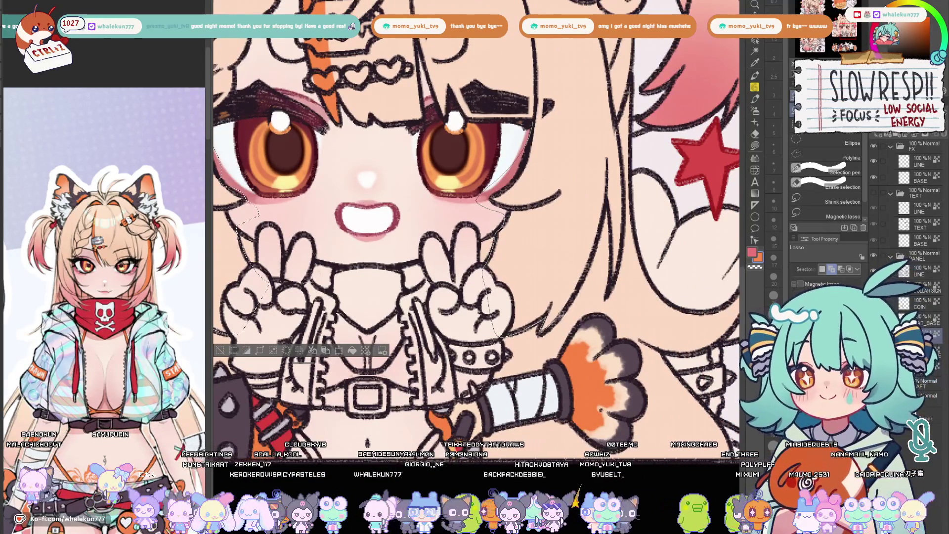
drag(596, 243, 572, 187)
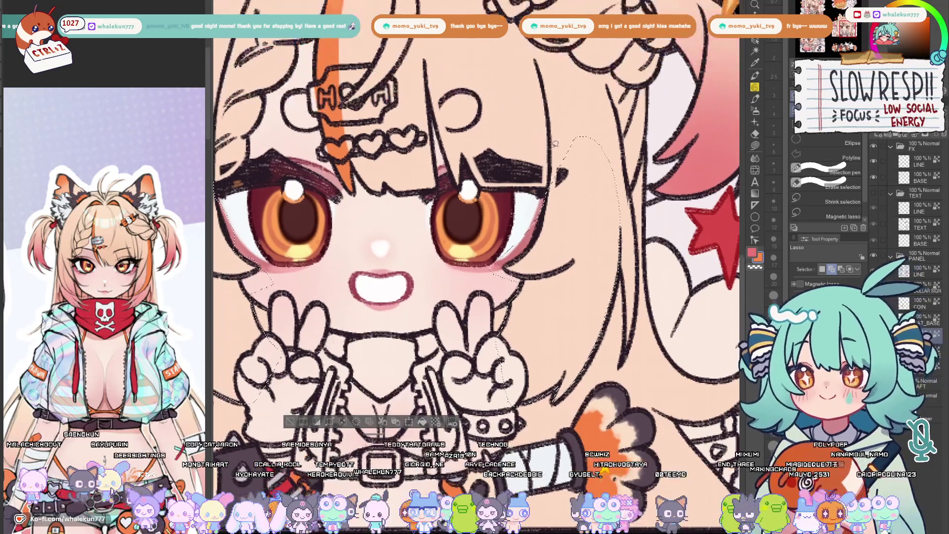
key(h)
drag(378, 171, 378, 238)
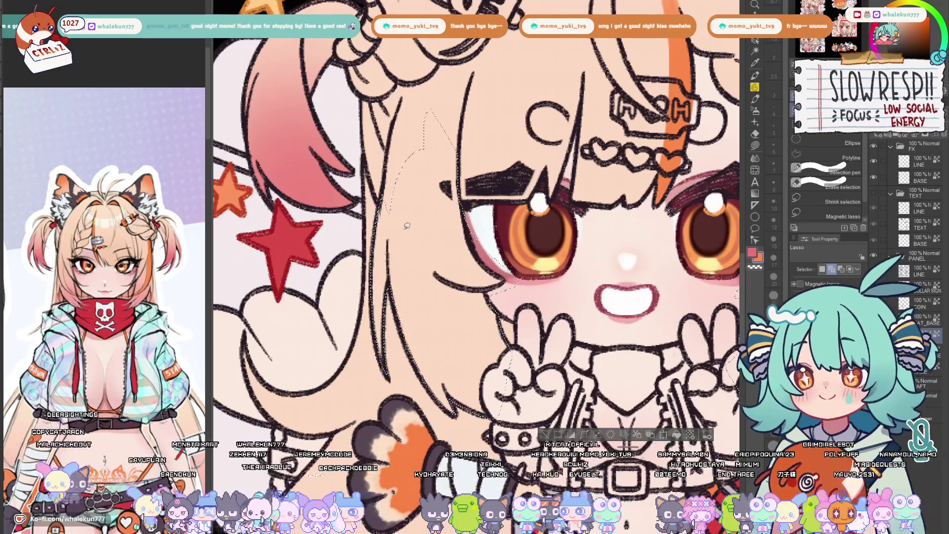
key(h)
drag(490, 147, 499, 198)
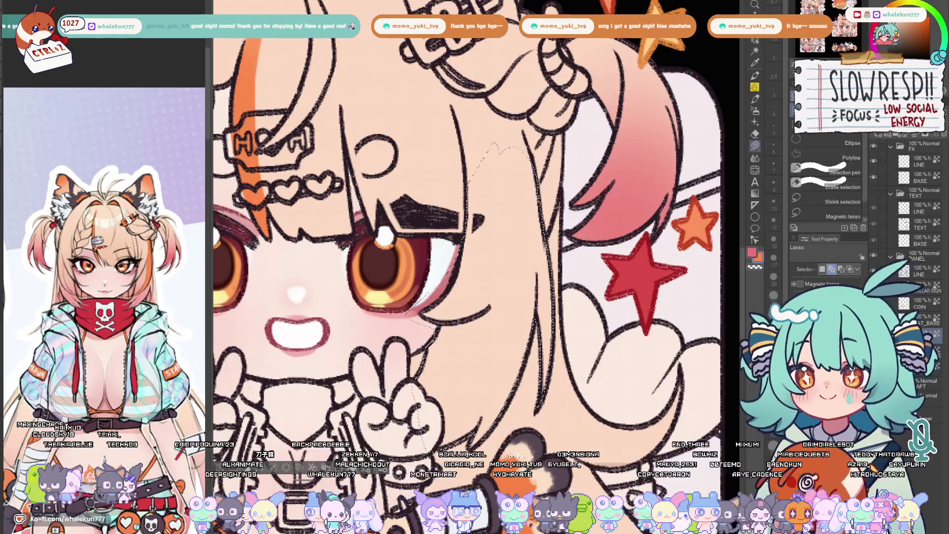
Airbrush soft pink blush onto the left cheek with the Soft airbrush
key(g)
key(ctrl+minus)
key(ctrl+minus)
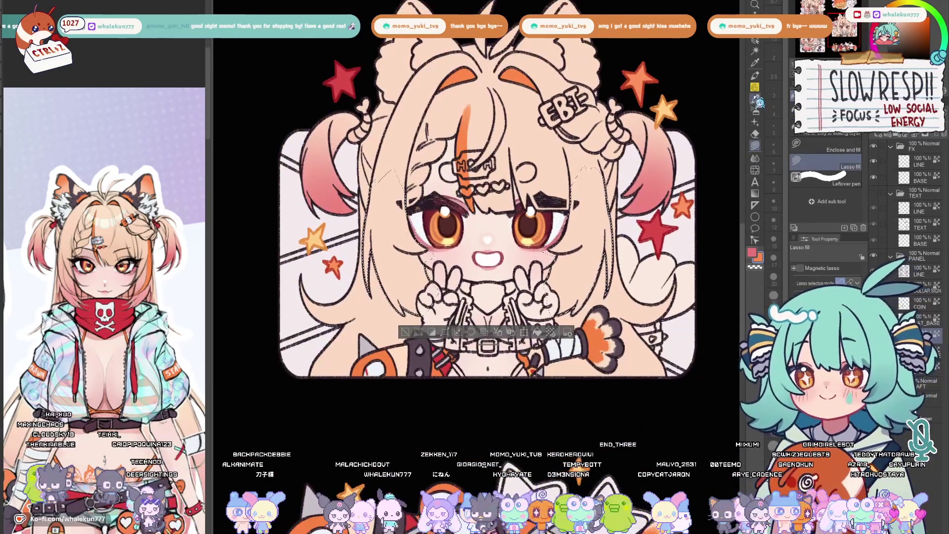
key(p)
key(b)
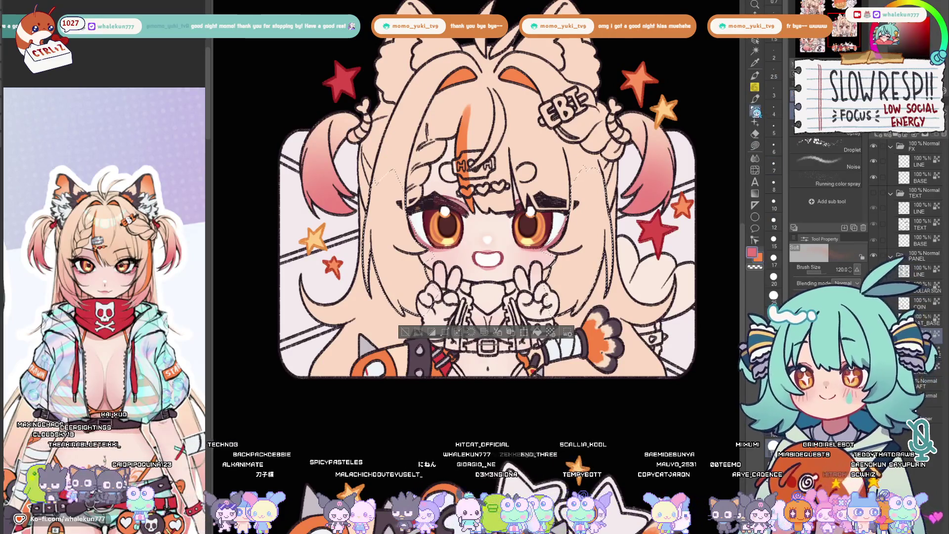
drag(407, 286, 371, 312)
drag(378, 267, 390, 223)
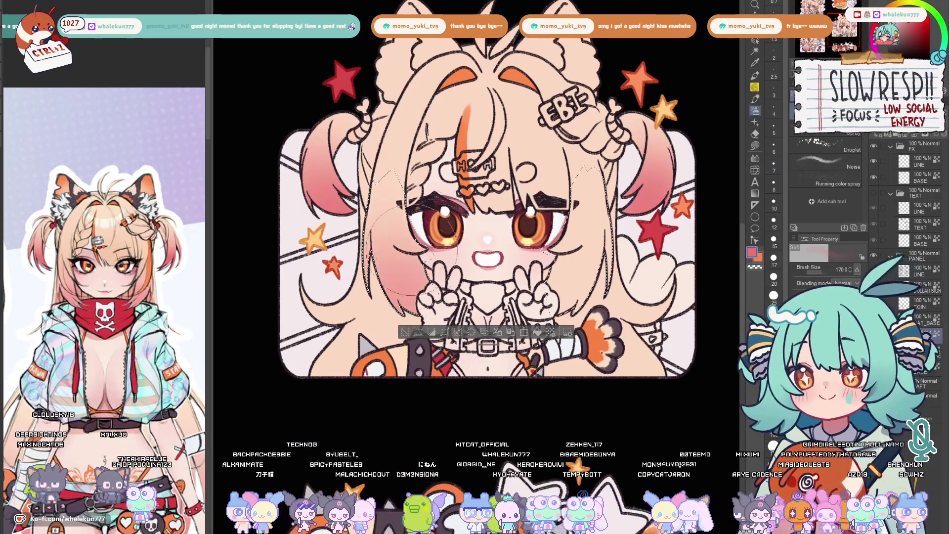
mouse_move(433, 322)
mouse_down()
mouse_move(429, 303)
mouse_move(398, 279)
mouse_up()
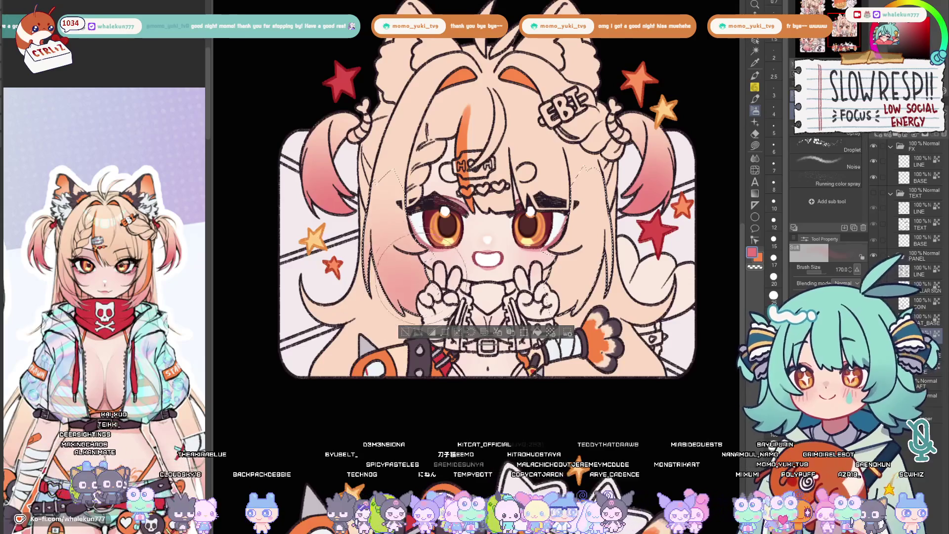
Airbrush pink blush onto the right cheek and clear the selection
drag(586, 296, 590, 259)
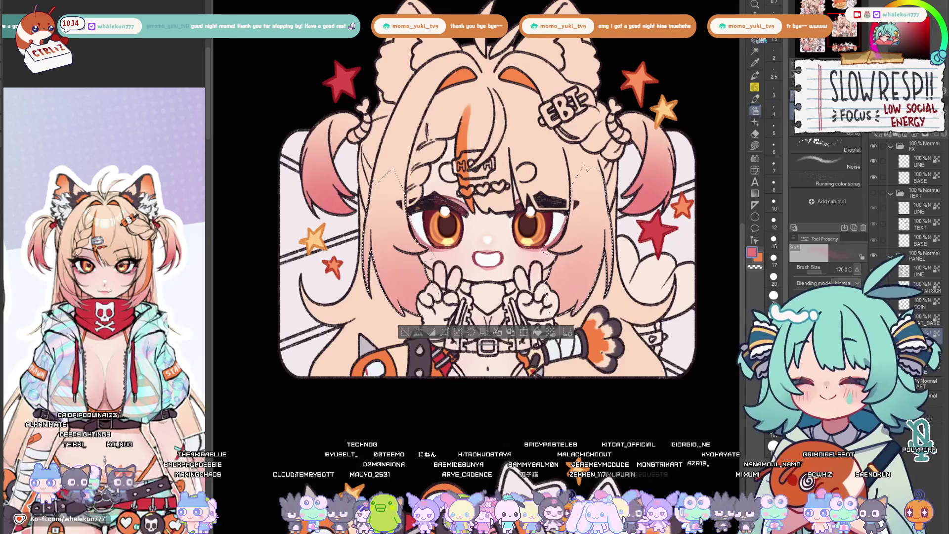
key(m)
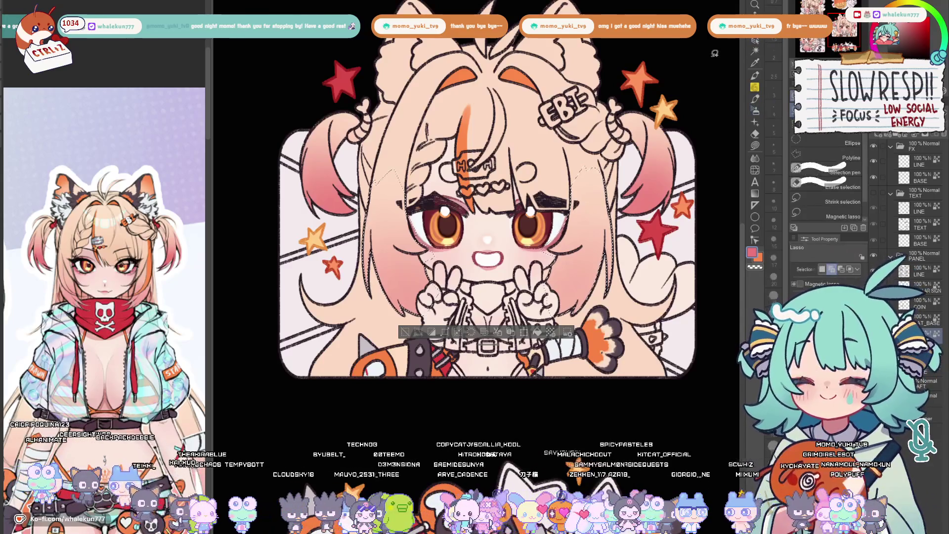
key(ctrl+d)
scroll(486, 237, down, 1)
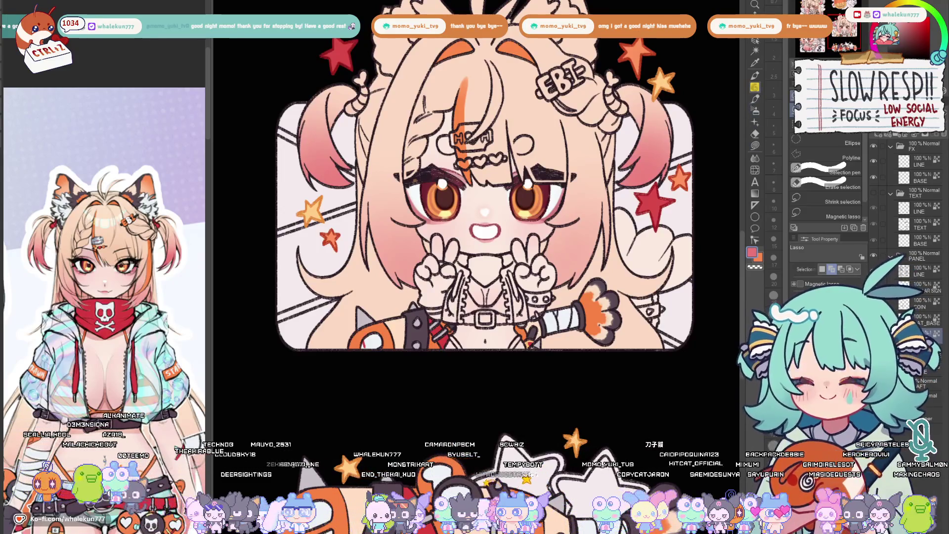
scroll(707, 51, down, 2)
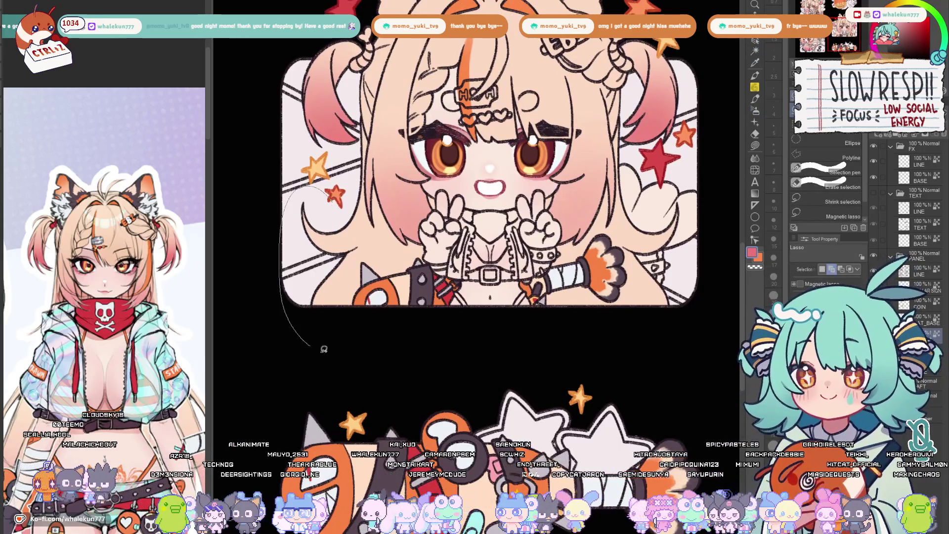
Lasso the lower hair and airbrush it pink with the enlarged Soft airbrush
drag(351, 179, 349, 185)
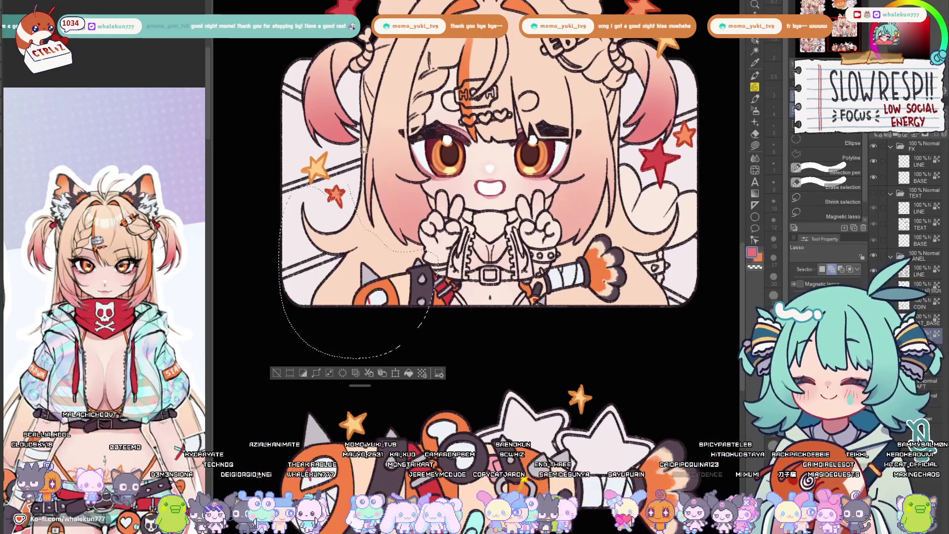
scroll(595, 170, down, 2)
key(ctrl+d)
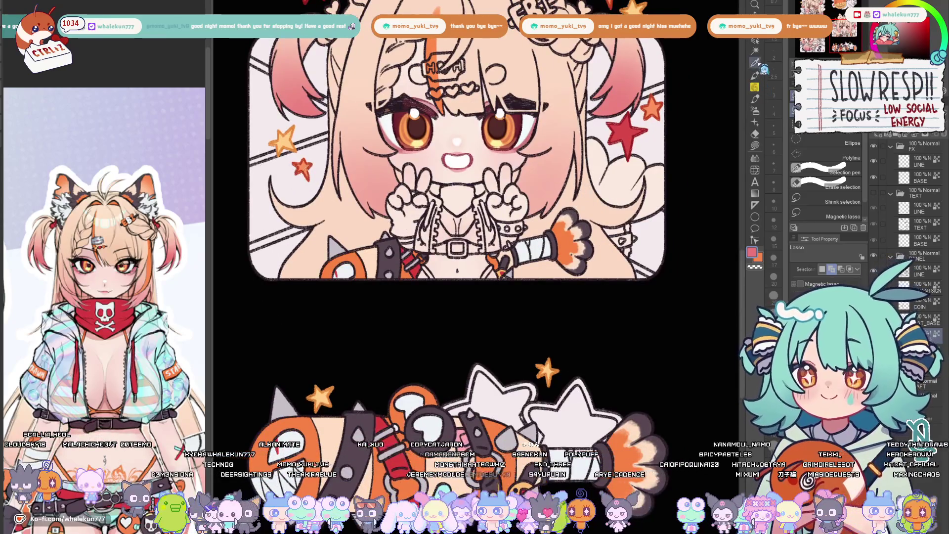
key(b)
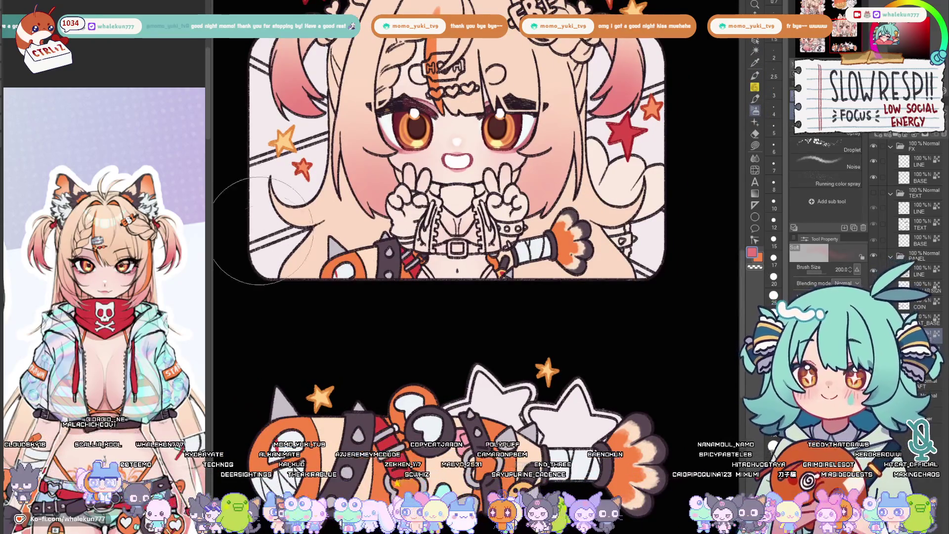
key(bracketright)
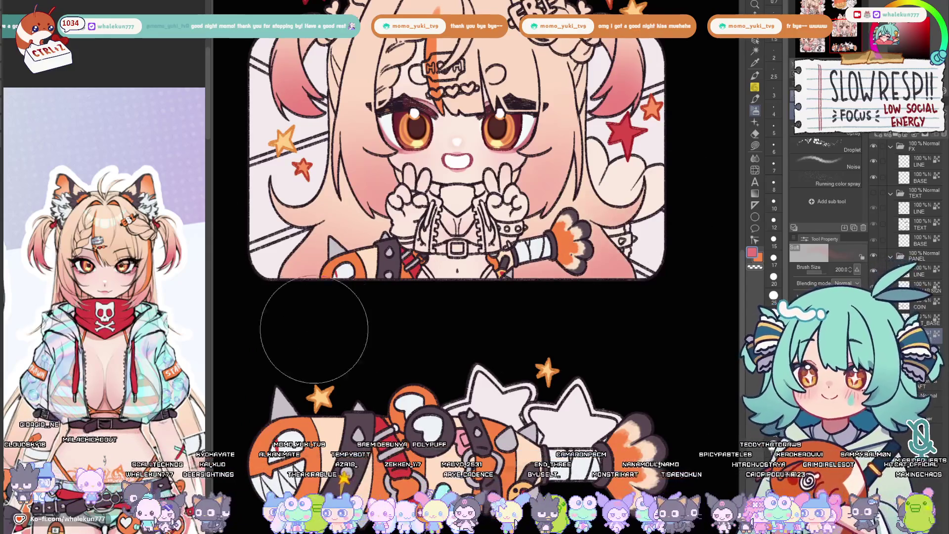
Paint thin orange pen strokes along the hair edge
key(p)
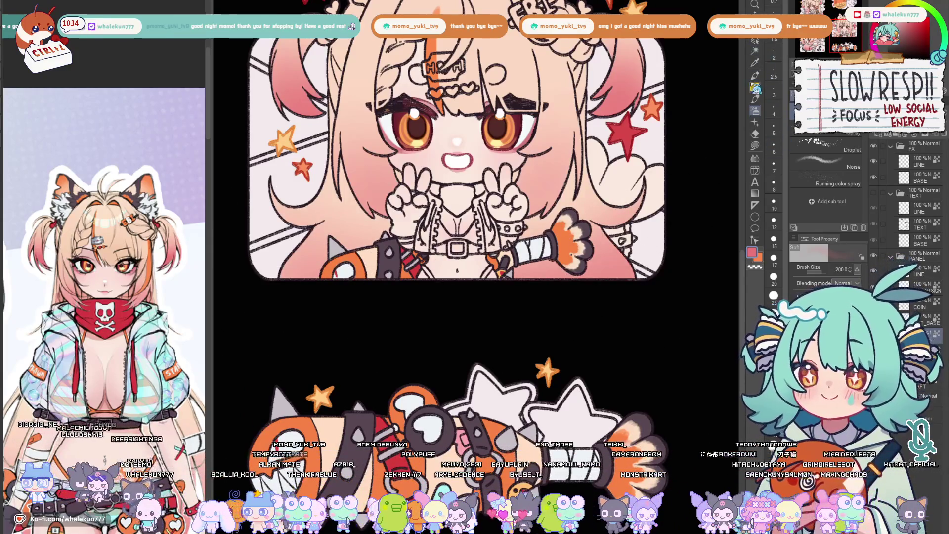
scroll(705, 70, up, 3)
scroll(571, 187, up, 2)
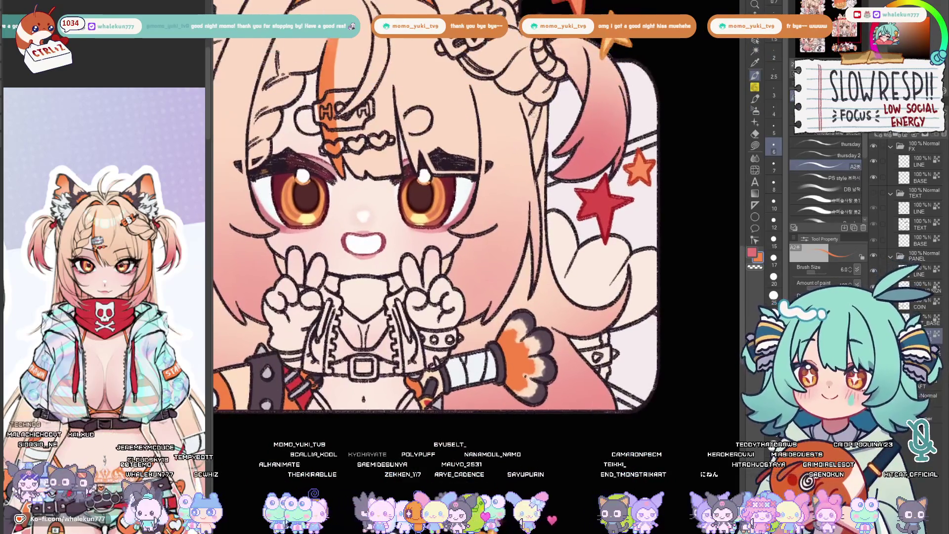
drag(515, 93, 530, 186)
drag(524, 152, 534, 223)
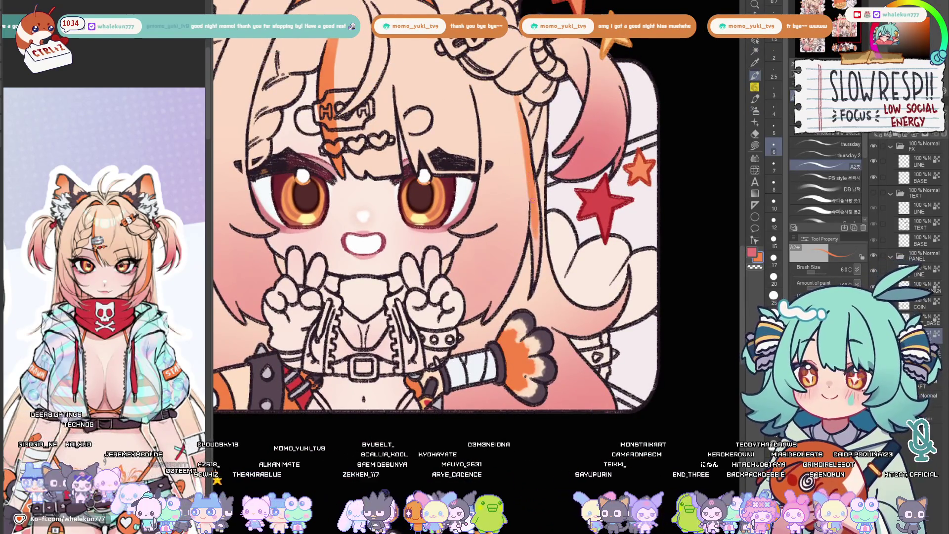
key(bracketleft)
key(bracketleft)
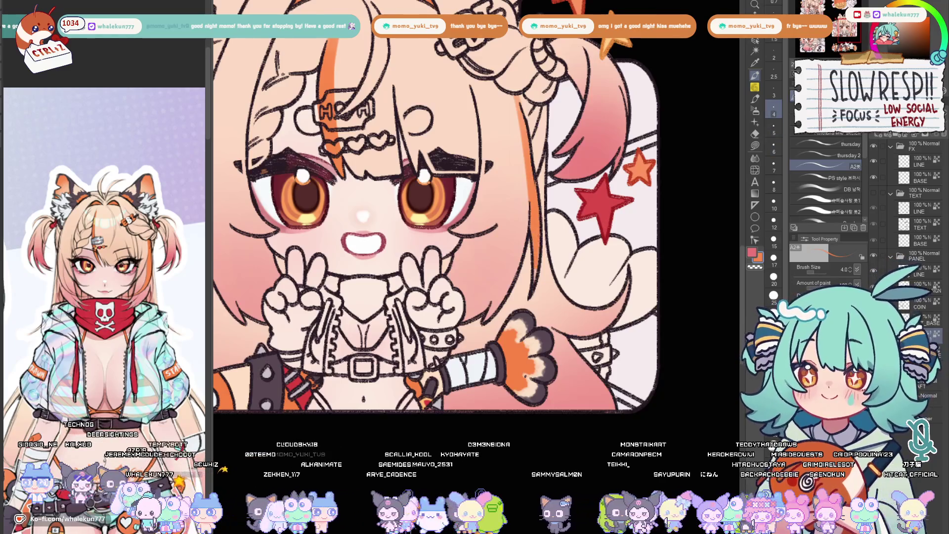
scroll(438, 223, up, 2)
key(bracketright)
key(bracketright)
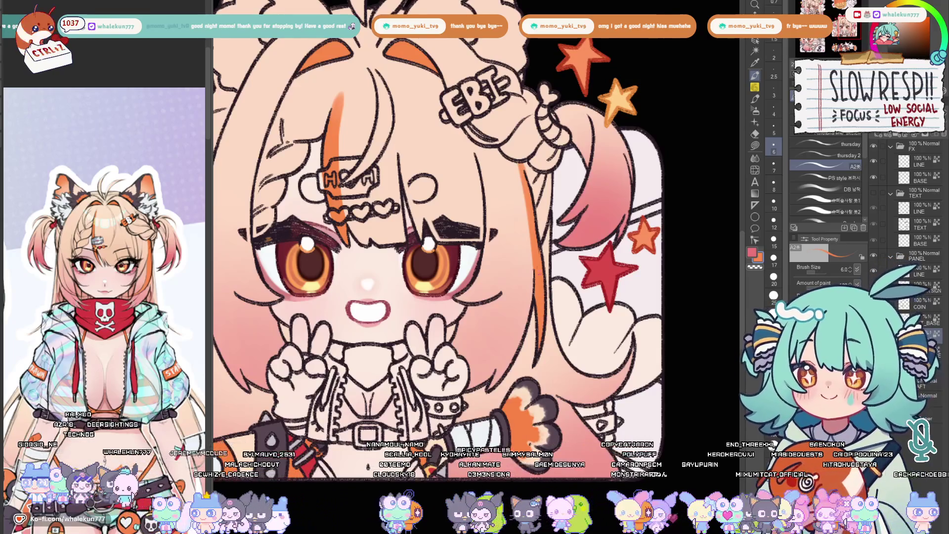
scroll(554, 201, down, 3)
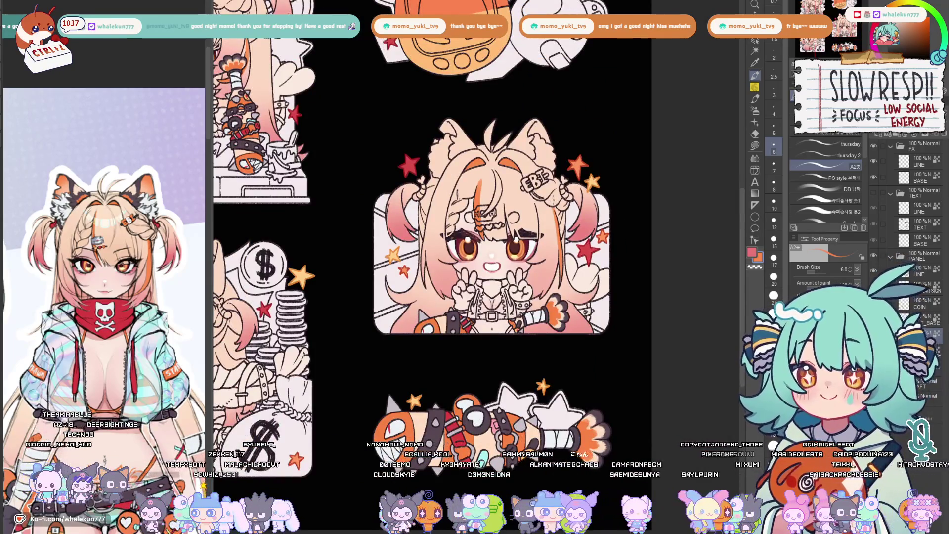
scroll(571, 248, down, 1)
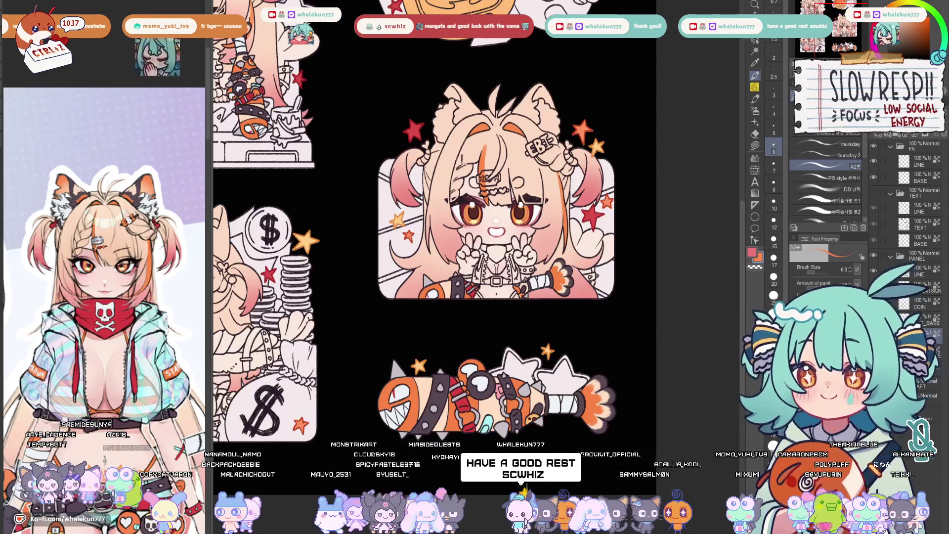
key(g)
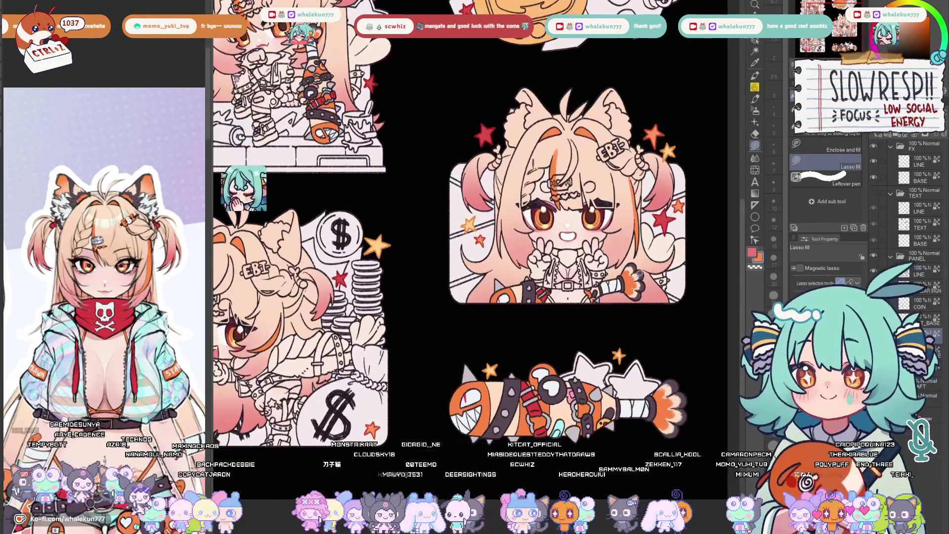
scroll(638, 273, down, 2)
scroll(590, 338, down, 2)
scroll(590, 338, down, 2)
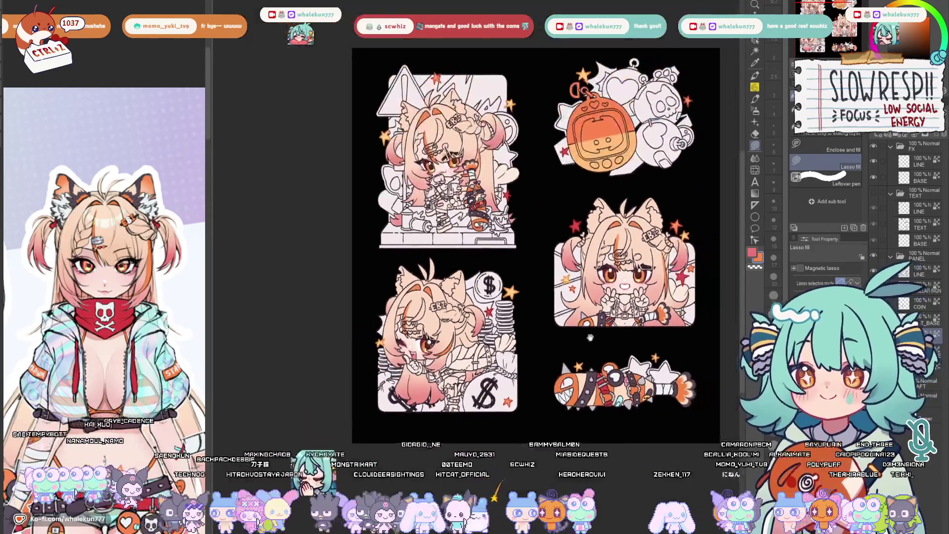
scroll(698, 225, up, 2)
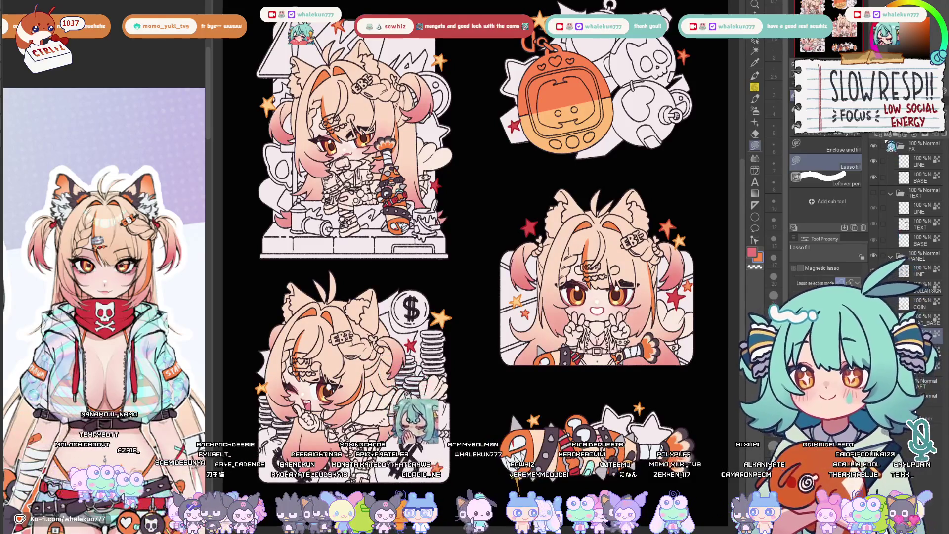
Pan and zoom onto the top-left sticker's head and cat ears
drag(433, 293, 450, 340)
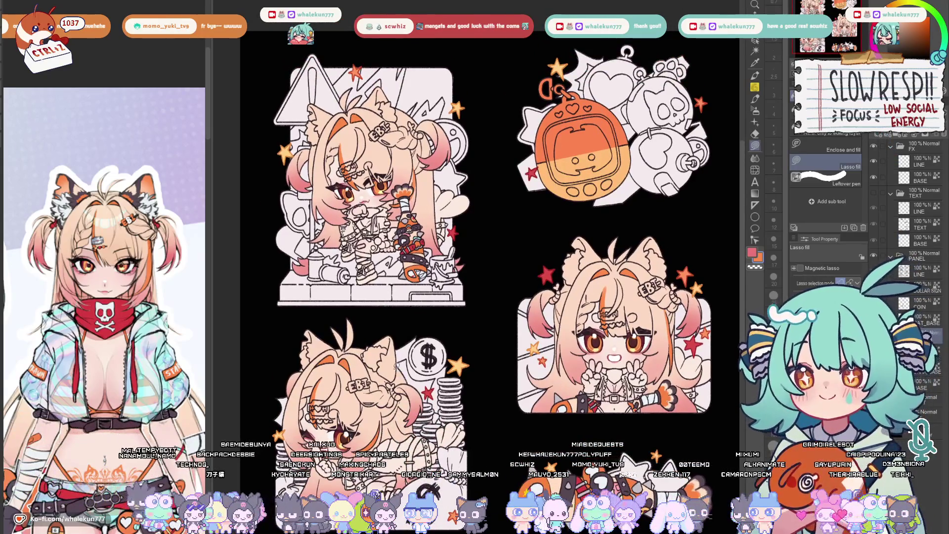
scroll(392, 196, up, 2)
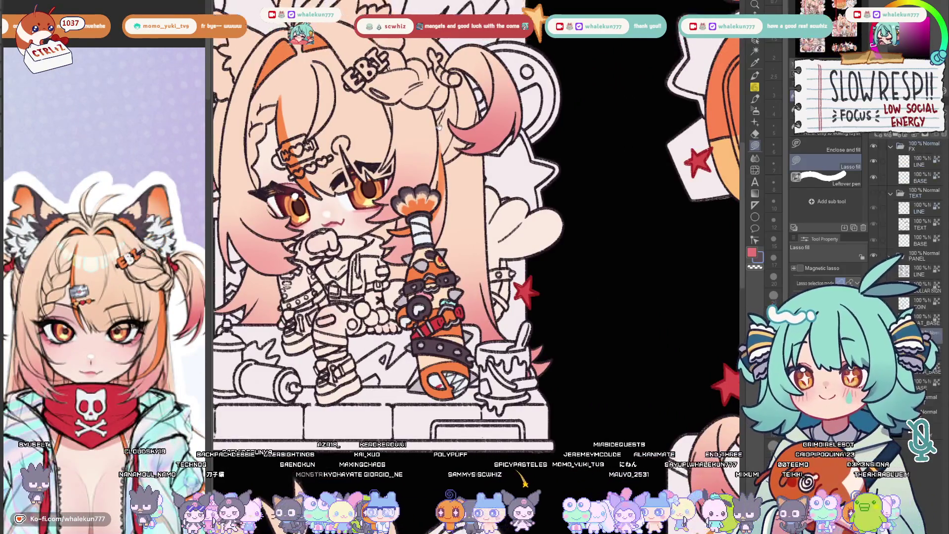
drag(371, 223, 519, 390)
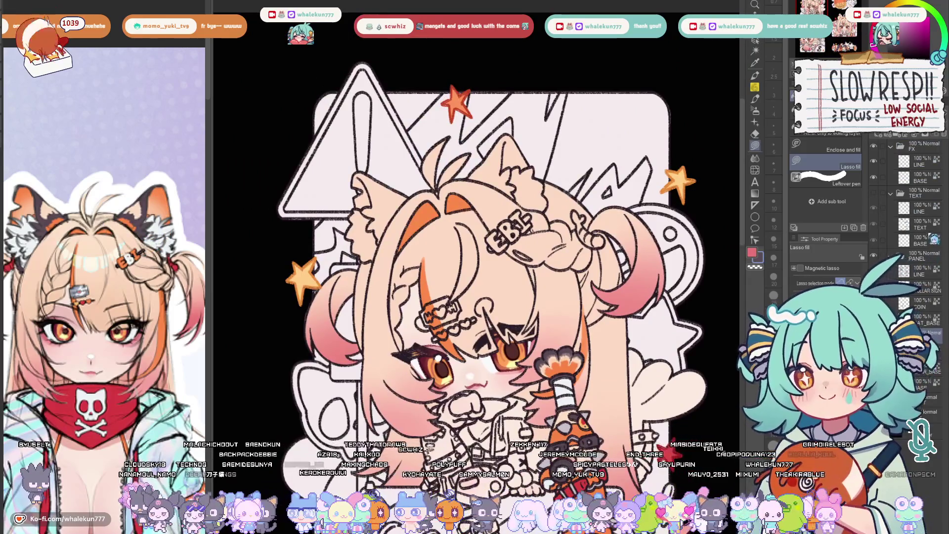
scroll(507, 165, up, 2)
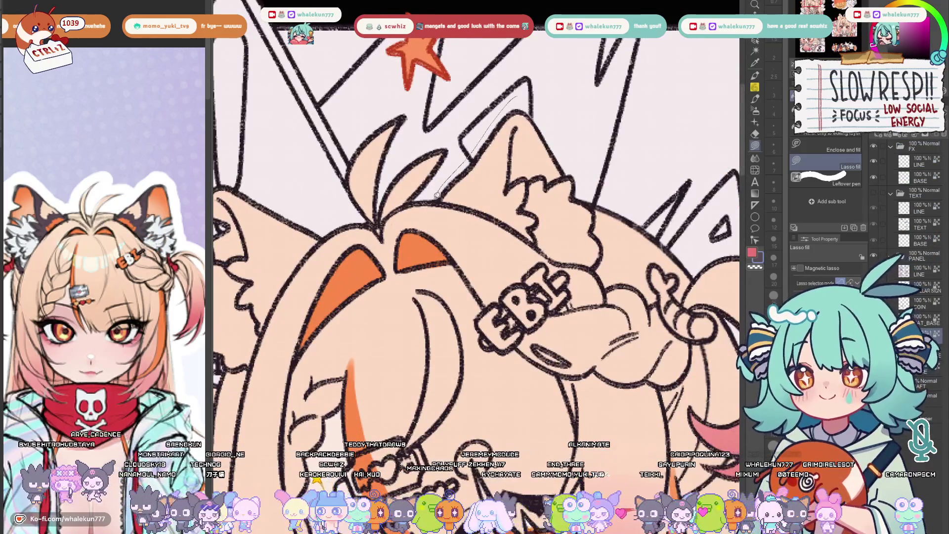
Lasso-fill both cat ears dark grey and add an orange patch to the left ear
drag(482, 206, 573, 178)
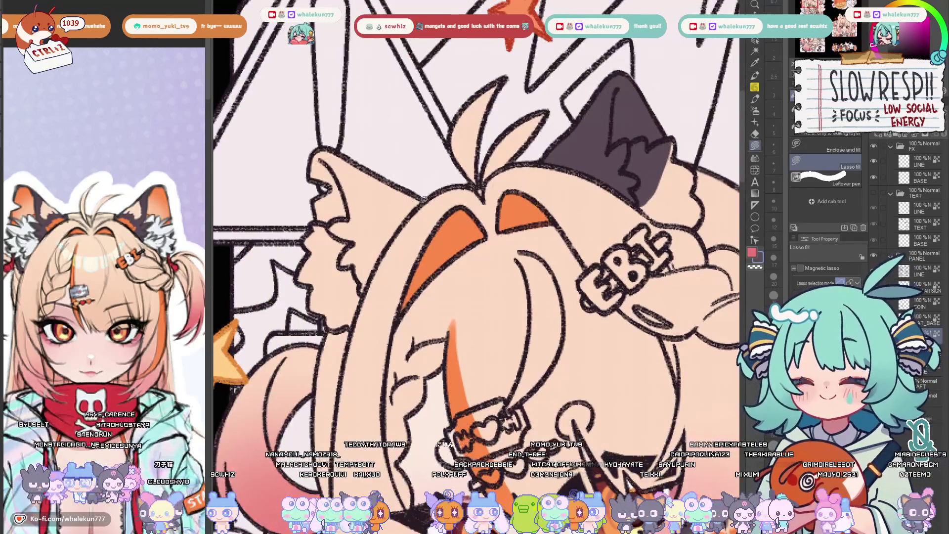
drag(319, 156, 334, 296)
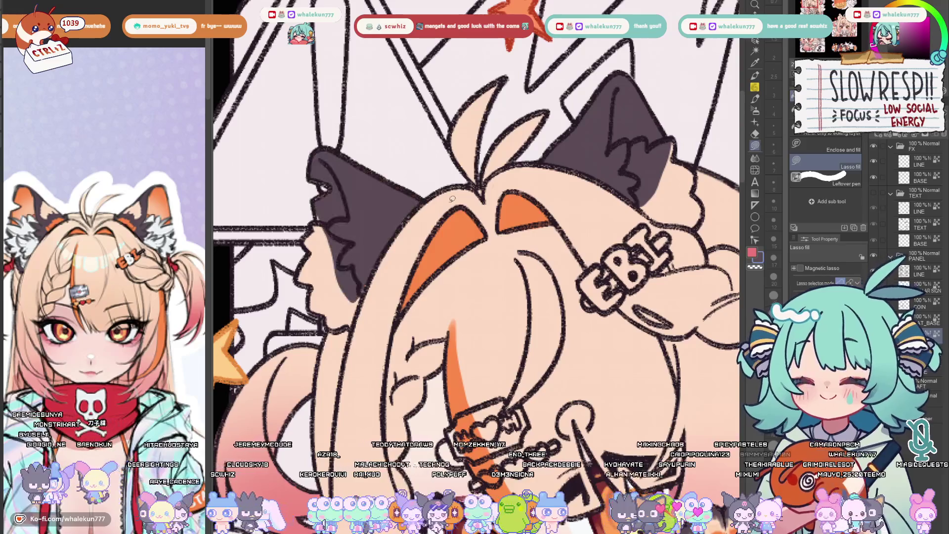
drag(475, 223, 505, 241)
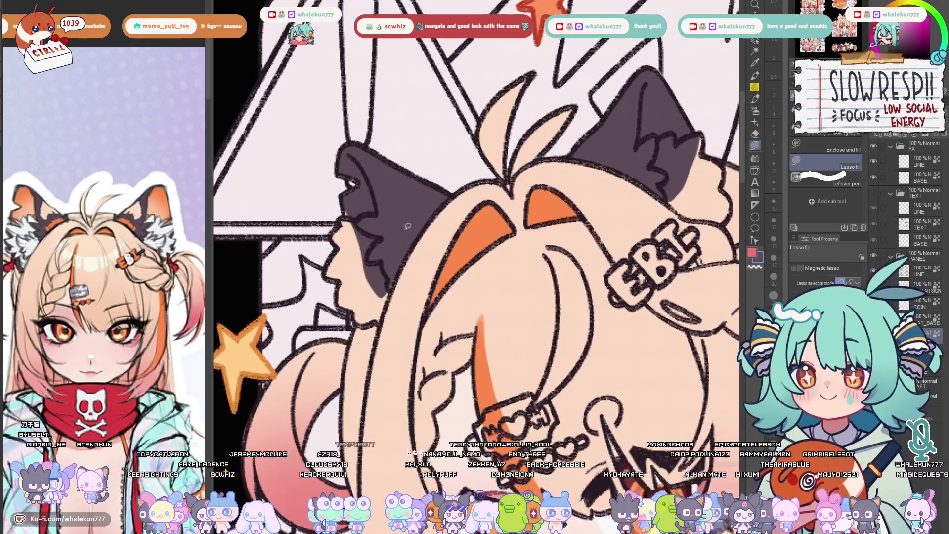
key(x)
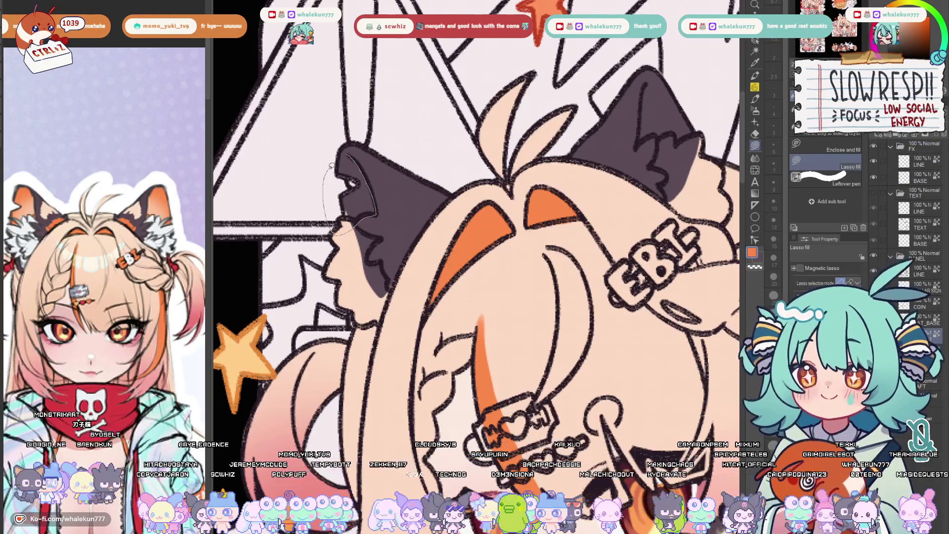
drag(331, 166, 334, 171)
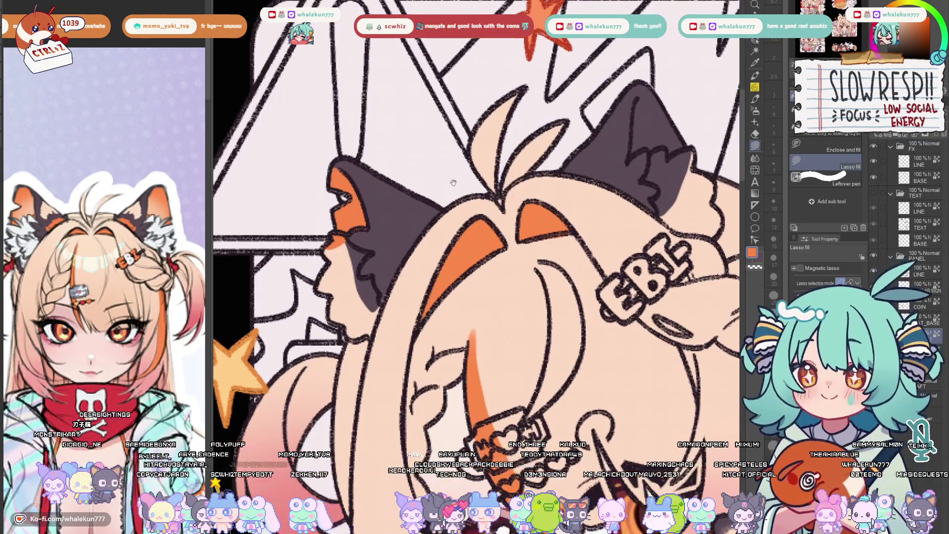
Lasso-fill an orange calico patch on the right ear, redoing a misplaced fill
drag(453, 182, 567, 125)
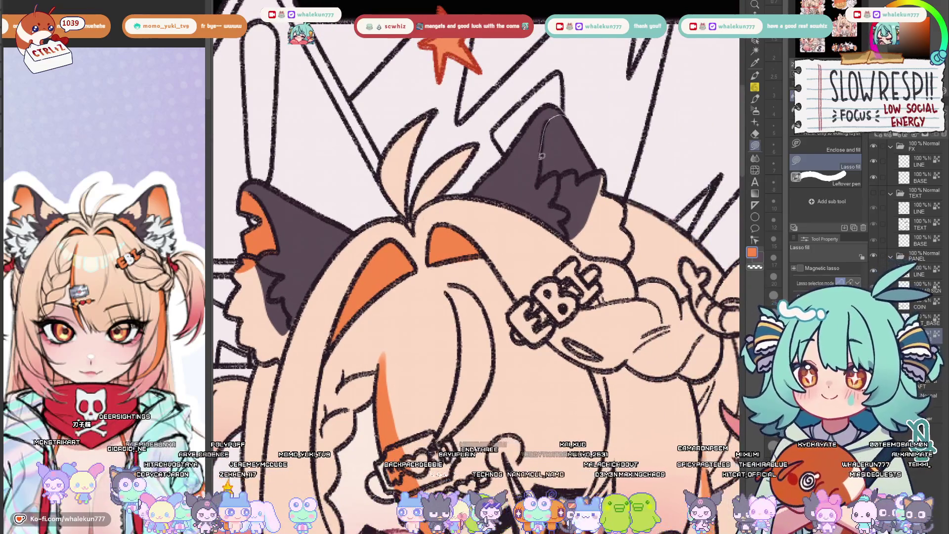
drag(581, 191, 552, 120)
key(ctrl+z)
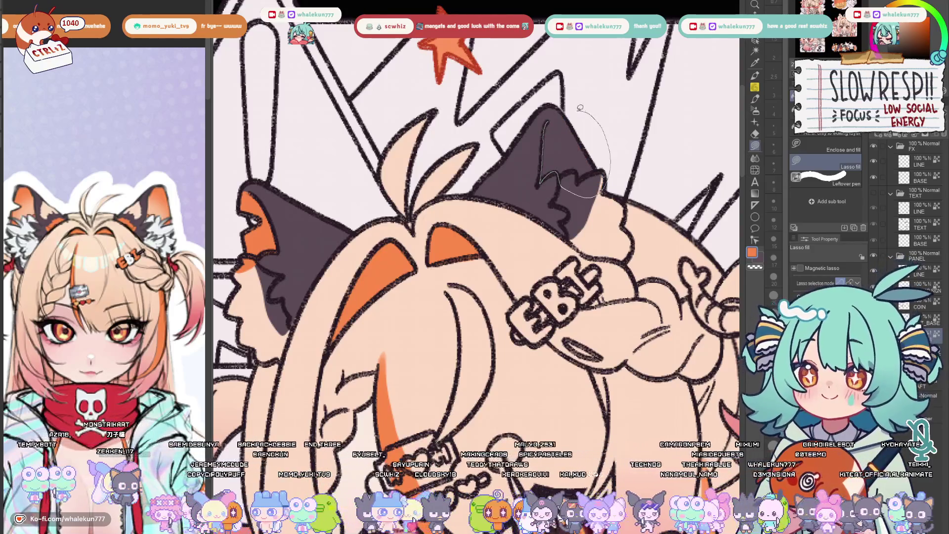
drag(574, 189, 547, 120)
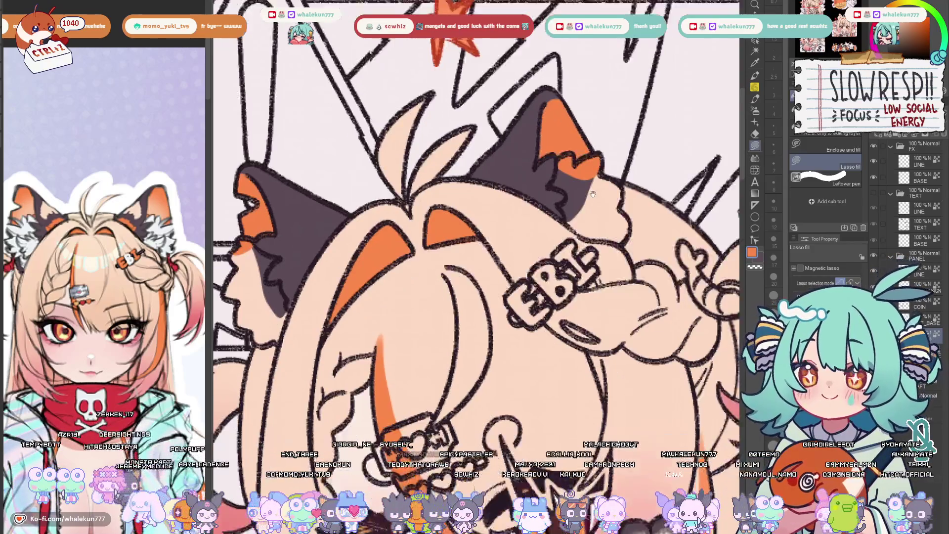
key(ctrl+0)
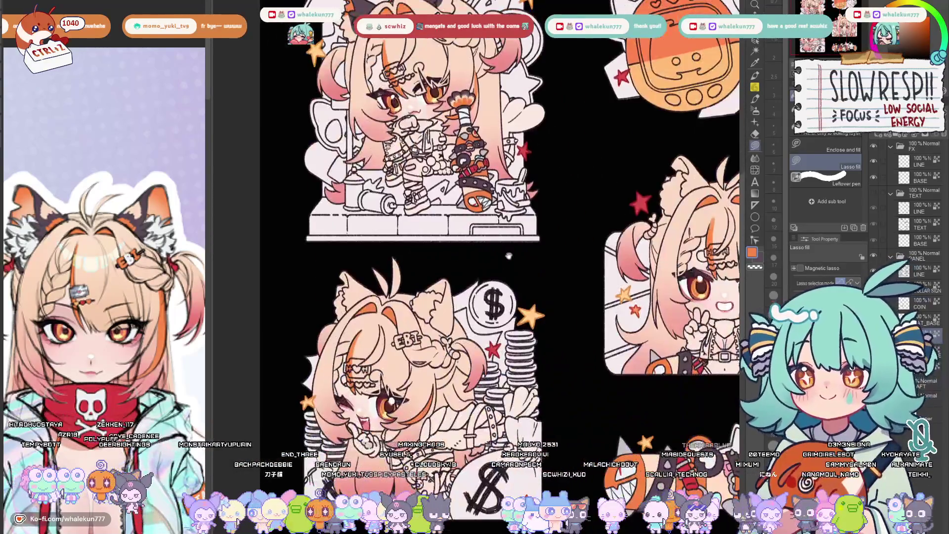
scroll(573, 240, up, 5)
Lasso-fill the dollar sticker's left ear dark purple with an orange edge patch
drag(573, 240, 707, 285)
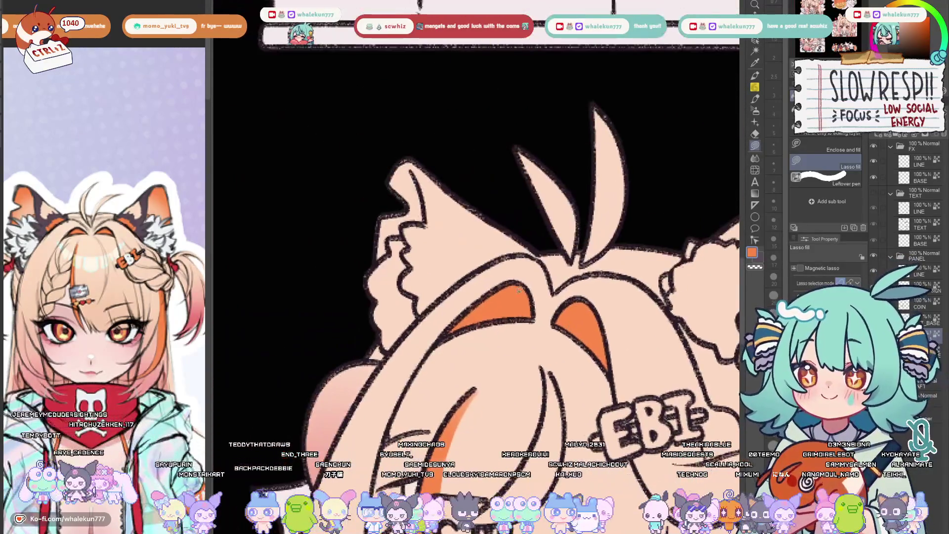
drag(419, 139, 365, 255)
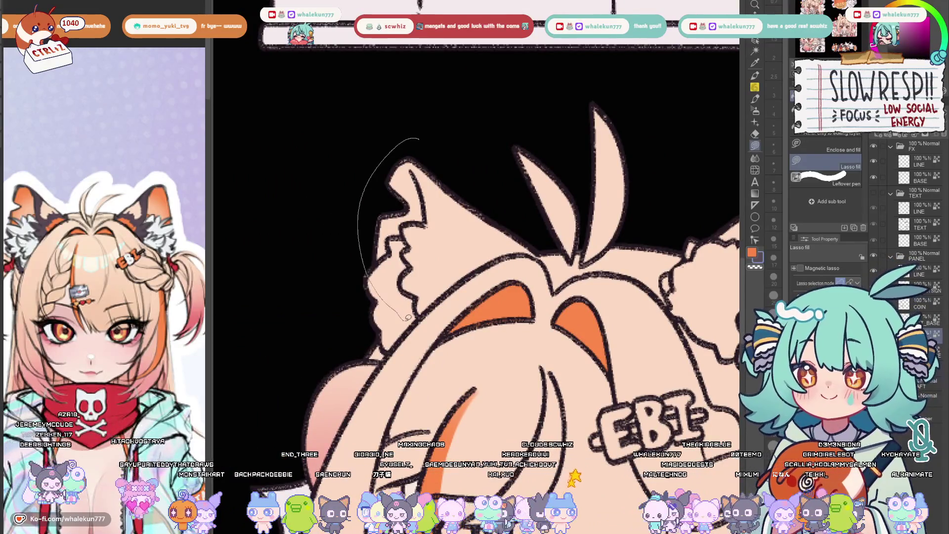
drag(530, 252, 419, 144)
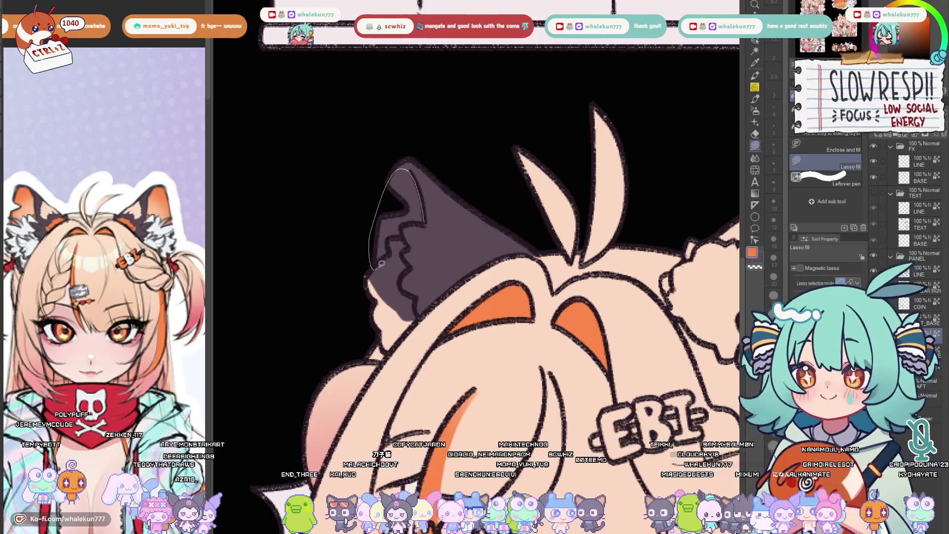
drag(391, 178, 397, 186)
Lasso-fill the right ear dark purple with an orange patch at its tip
drag(620, 298, 315, 297)
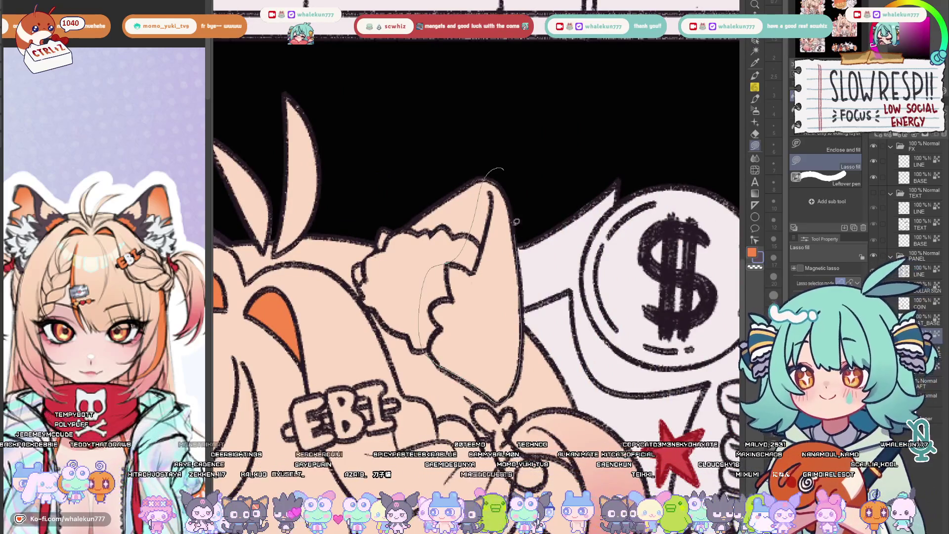
drag(489, 392, 466, 280)
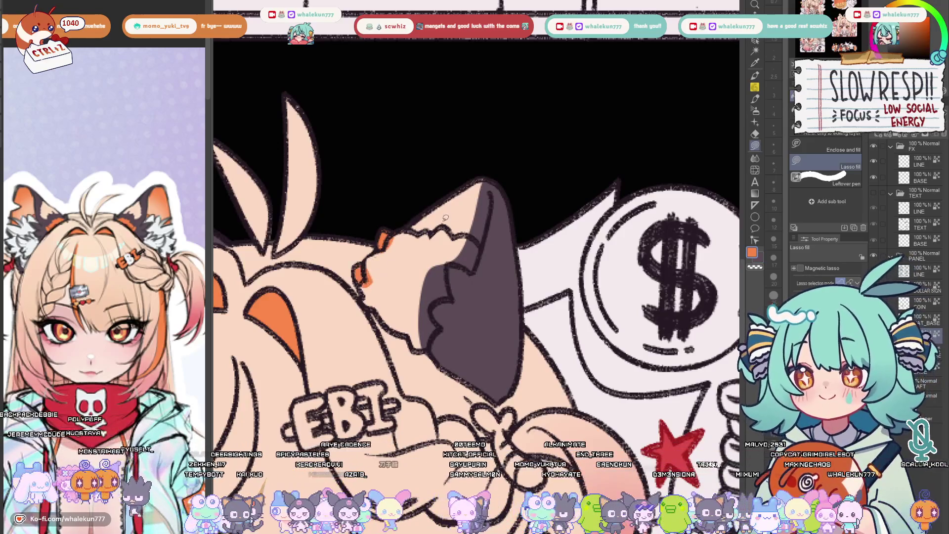
drag(445, 218, 488, 187)
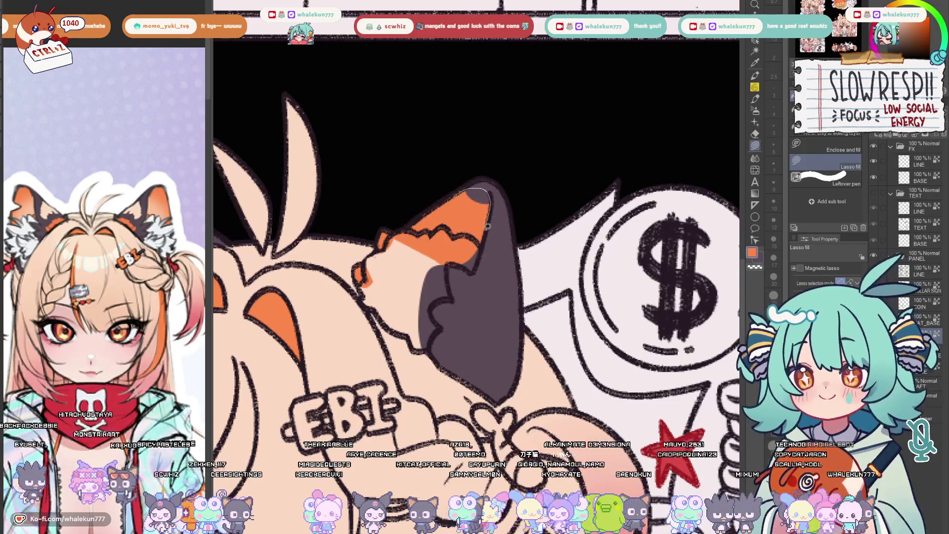
scroll(487, 227, down, 2)
scroll(488, 228, down, 2)
scroll(540, 253, up, 3)
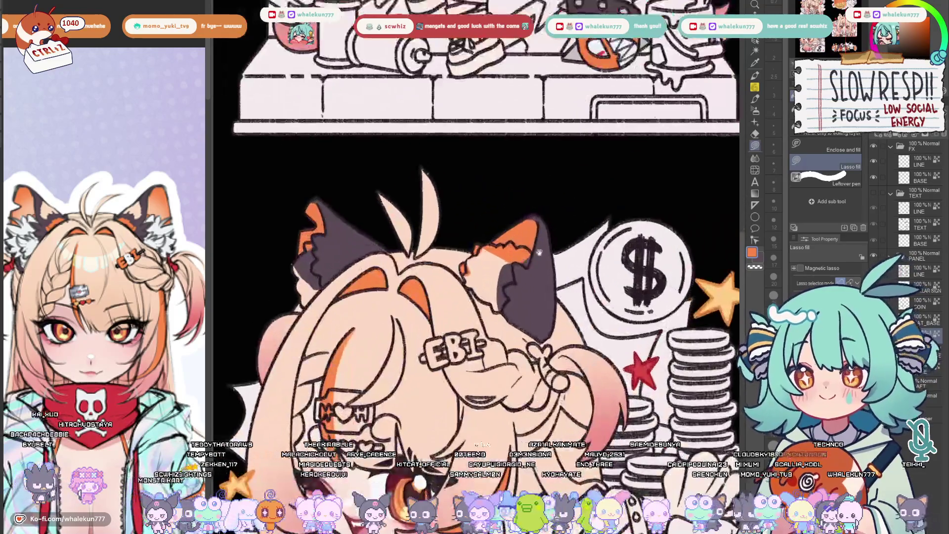
scroll(540, 253, down, 1)
scroll(541, 254, down, 2)
Lasso-fill the star sticker's left ear dark grey with an orange tip
drag(540, 253, 487, 276)
scroll(487, 276, up, 3)
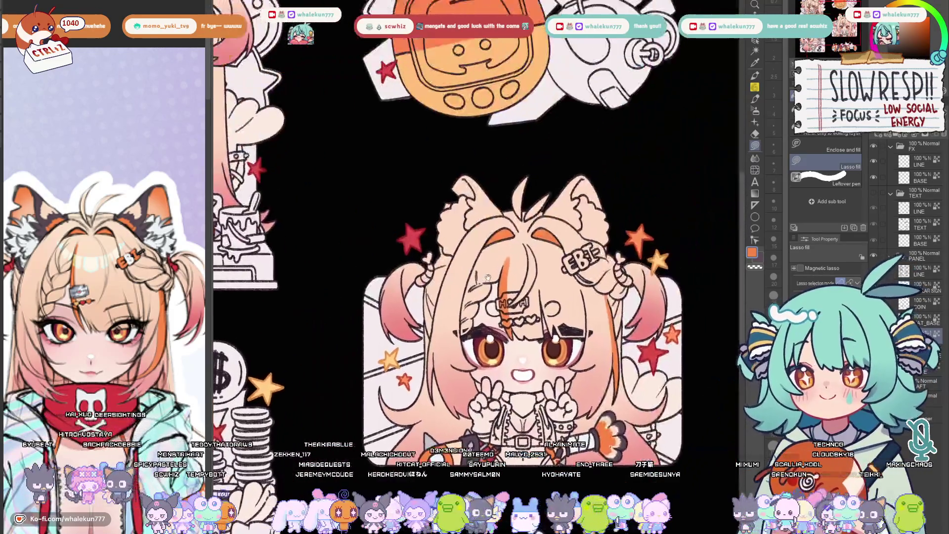
scroll(489, 279, up, 2)
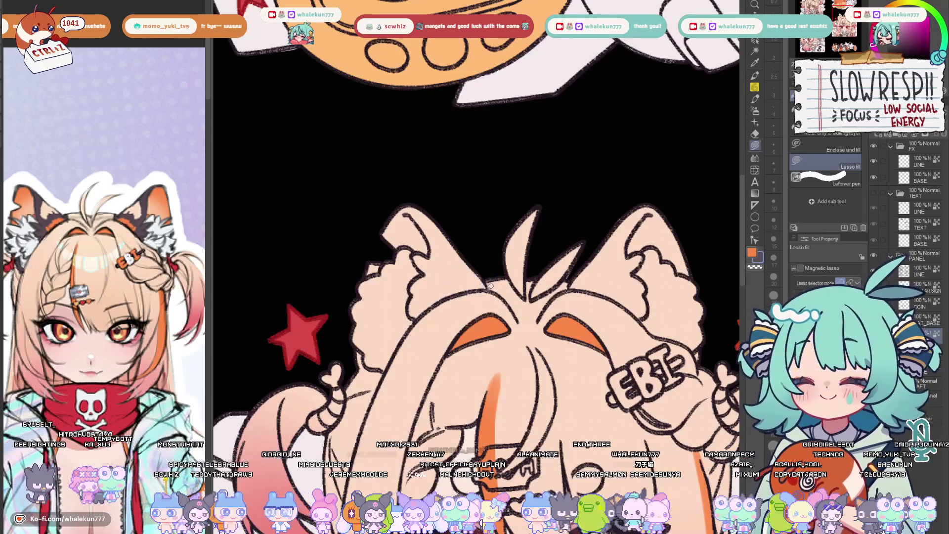
drag(390, 277, 449, 295)
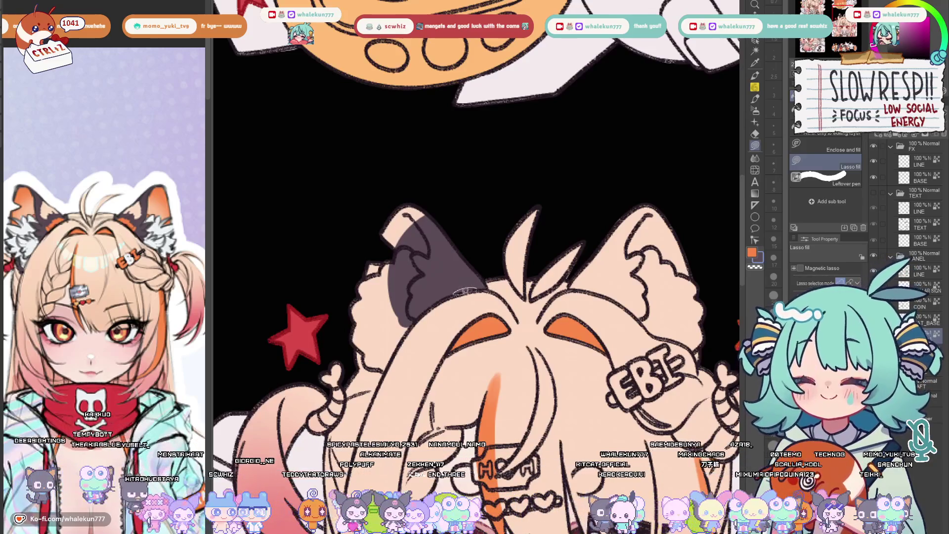
drag(389, 207, 416, 218)
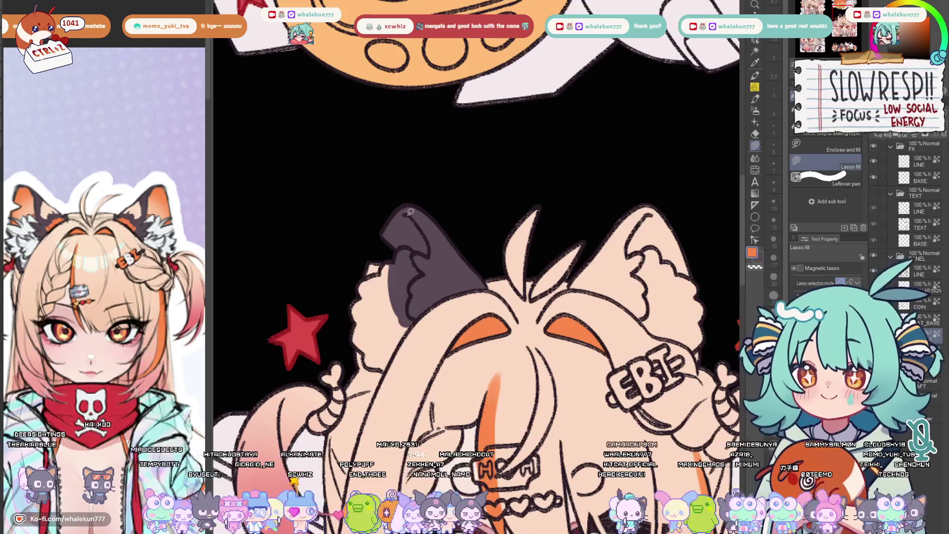
drag(396, 255, 407, 220)
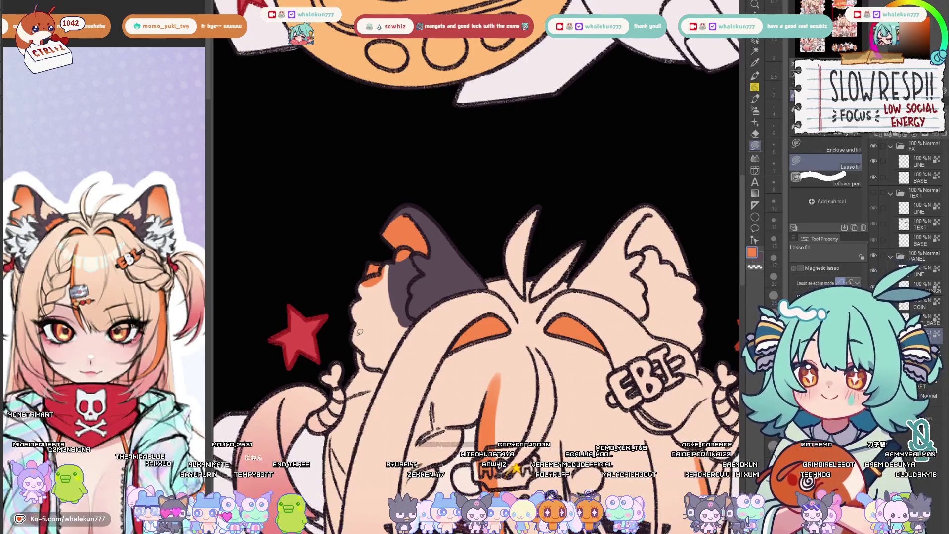
Fill the right ear dark with an orange patch, then un-mirror the canvas view
mouse_move(546, 311)
mouse_down()
mouse_move(392, 314)
mouse_move(420, 275)
mouse_up()
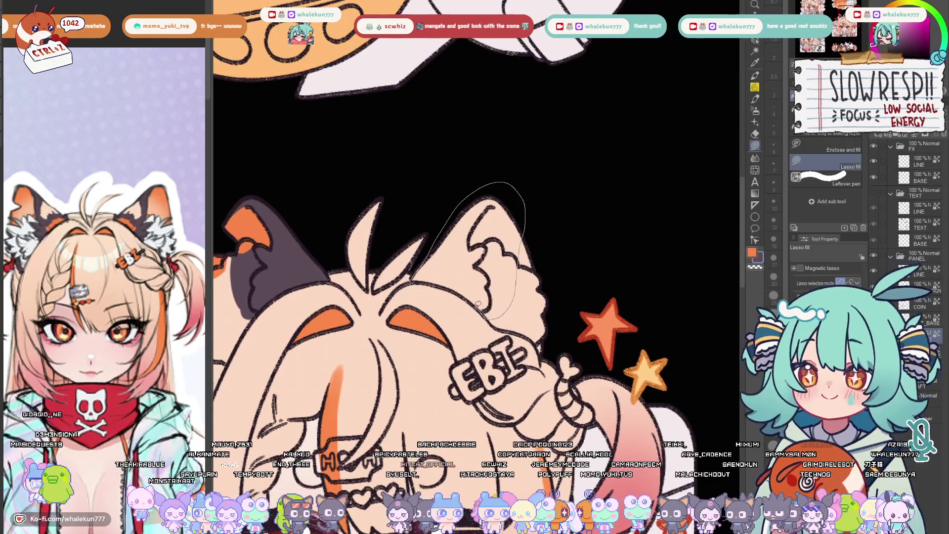
drag(479, 303, 434, 259)
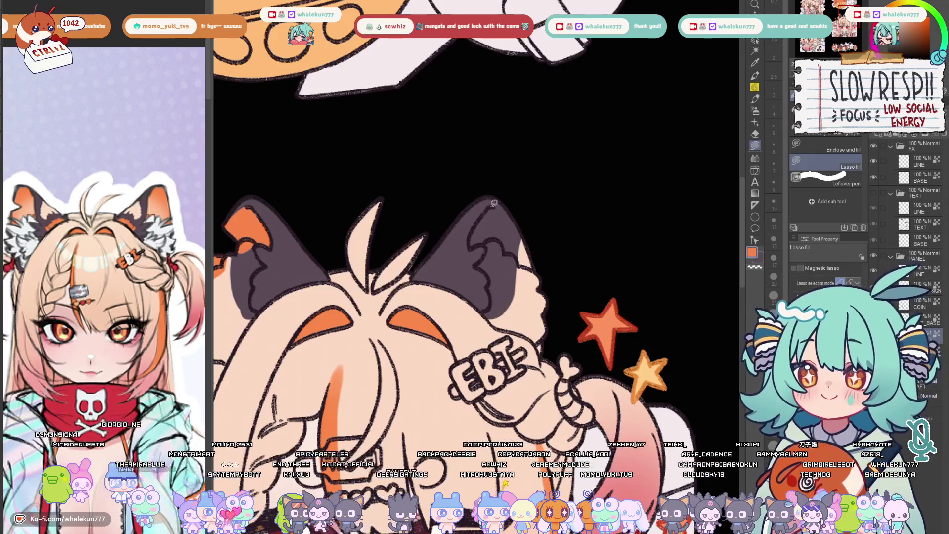
drag(488, 240, 490, 211)
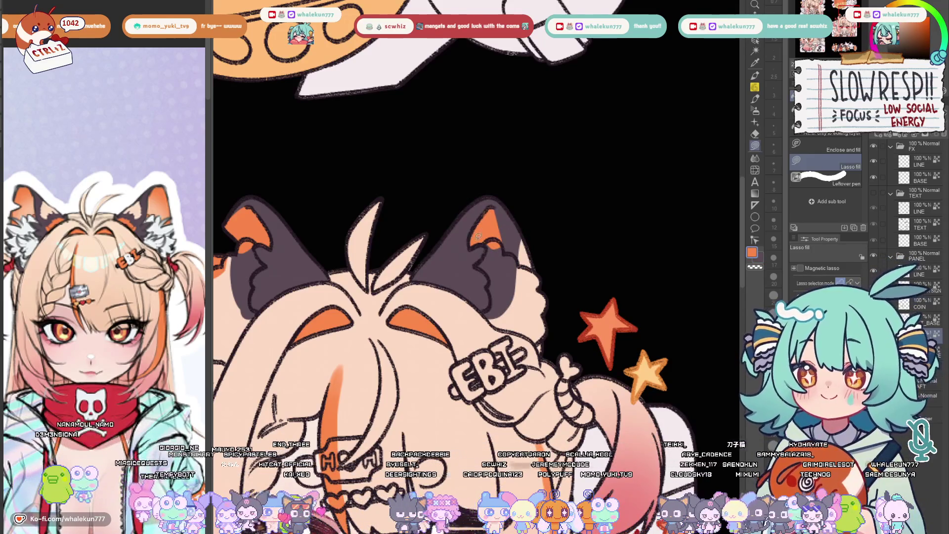
key(h)
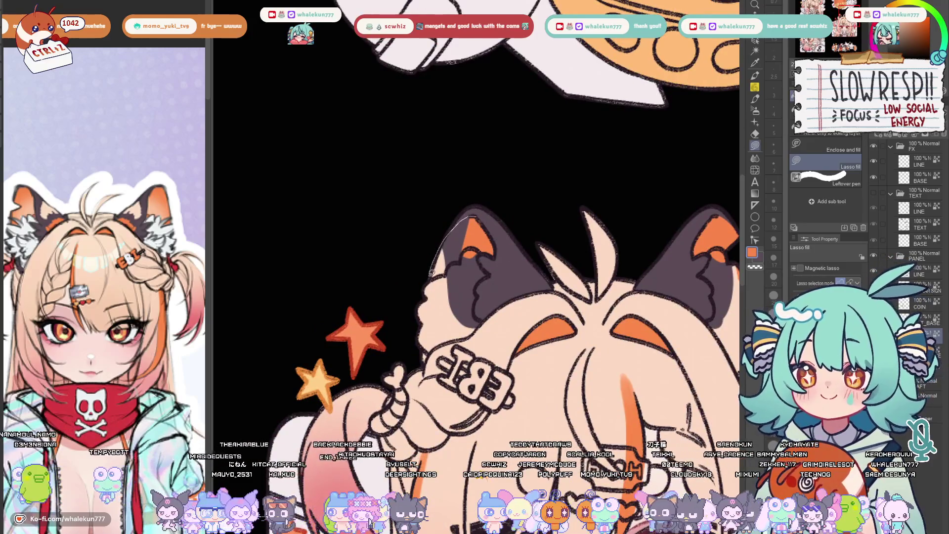
key(h)
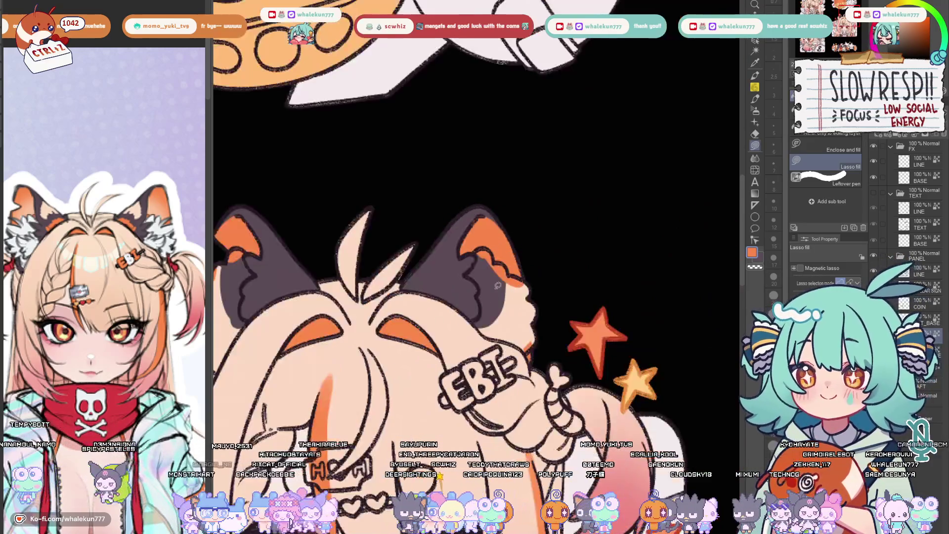
Lasso-fill white fluff inside the lower sticker's left ear
drag(498, 285, 336, 270)
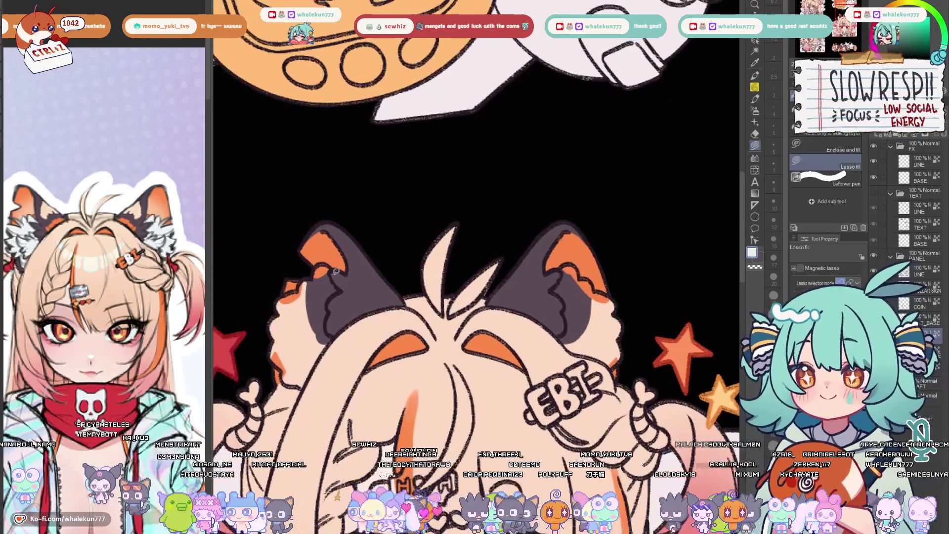
scroll(335, 272, up, 1)
scroll(356, 278, up, 1)
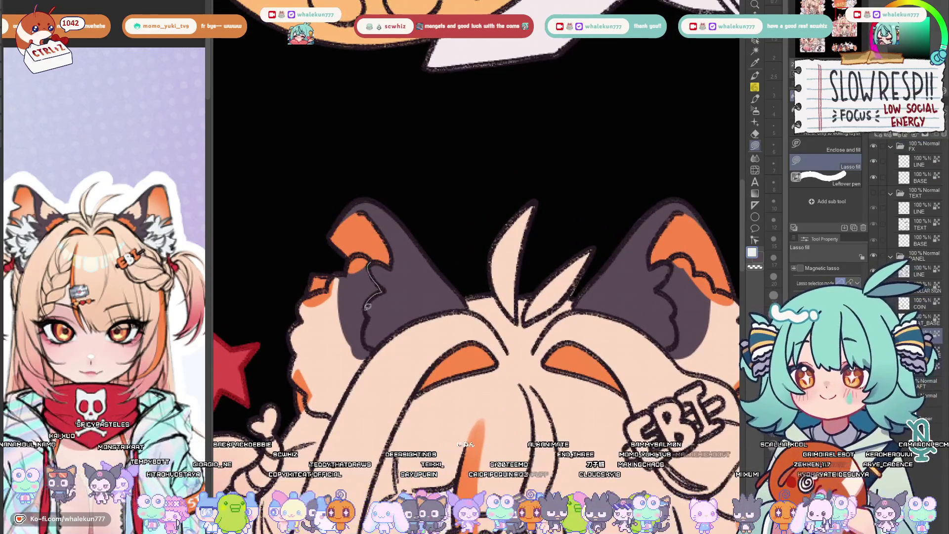
drag(366, 336, 368, 358)
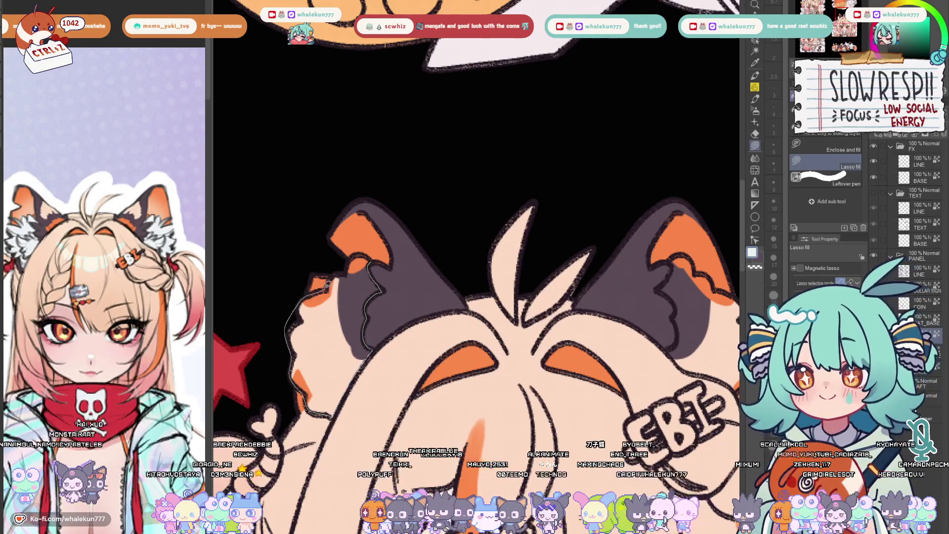
mouse_move(348, 266)
mouse_down()
mouse_move(367, 262)
mouse_move(326, 248)
mouse_move(230, 260)
mouse_up()
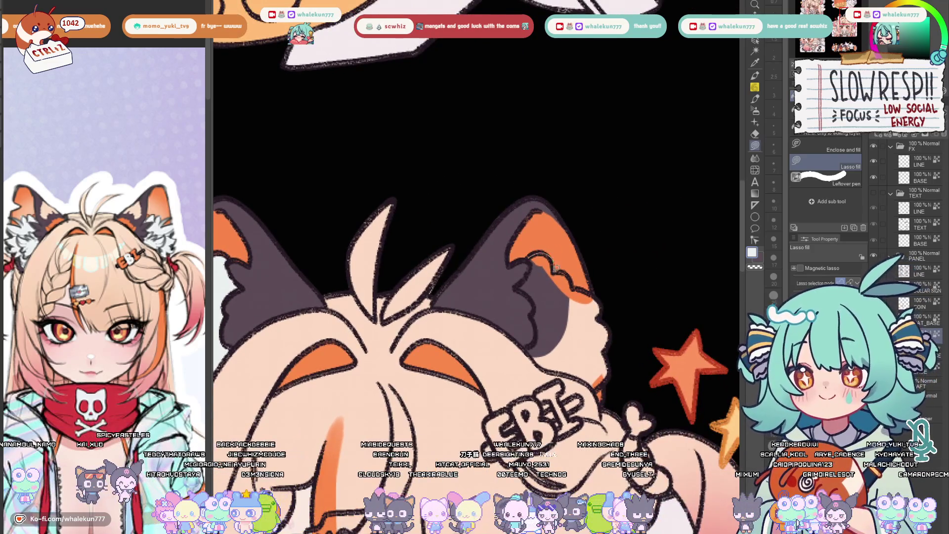
Build up white fluff inside the right ear, covering its dark patch
drag(529, 291, 532, 256)
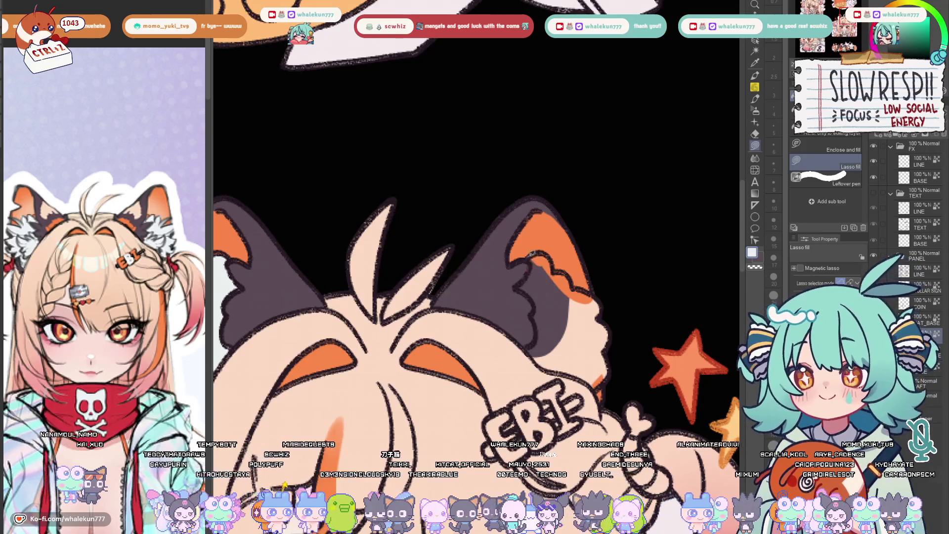
drag(535, 294, 531, 255)
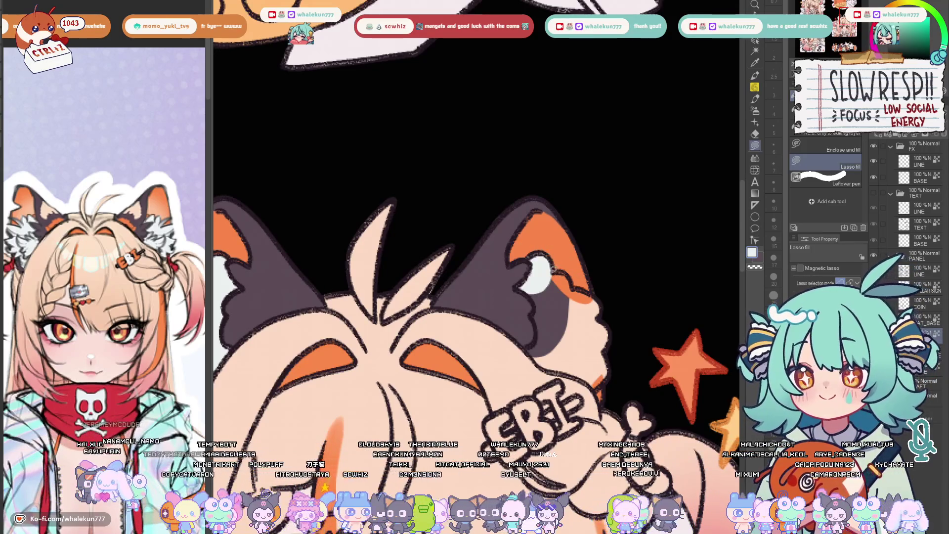
drag(540, 339, 525, 266)
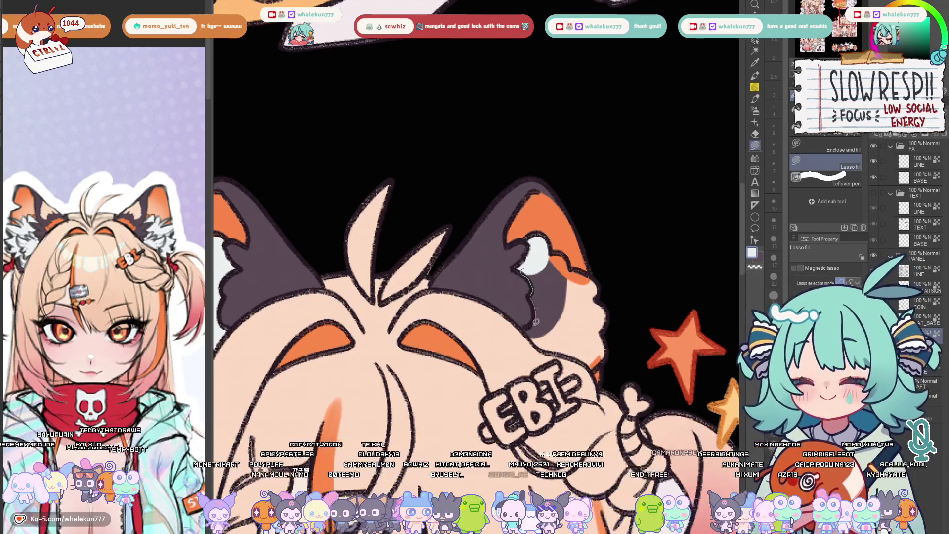
drag(542, 341, 544, 269)
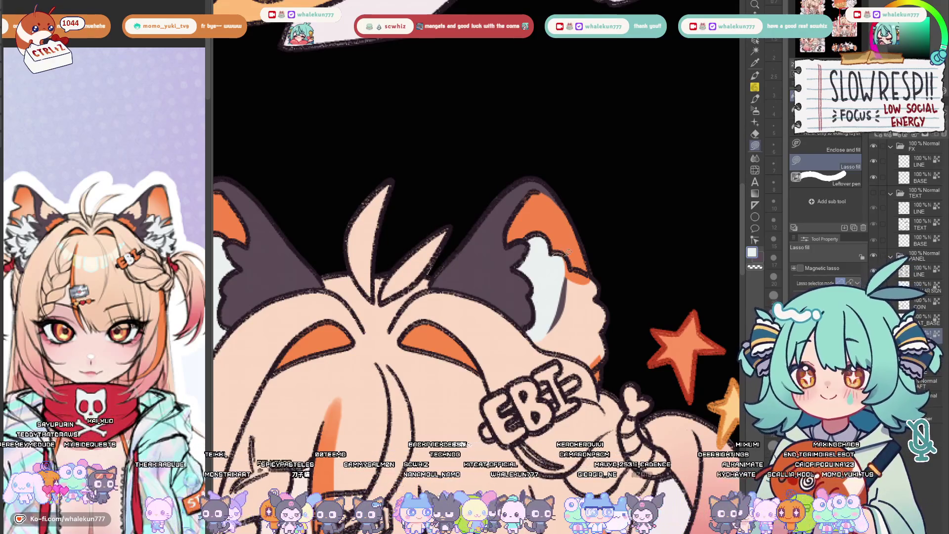
drag(617, 338, 585, 359)
drag(532, 331, 532, 331)
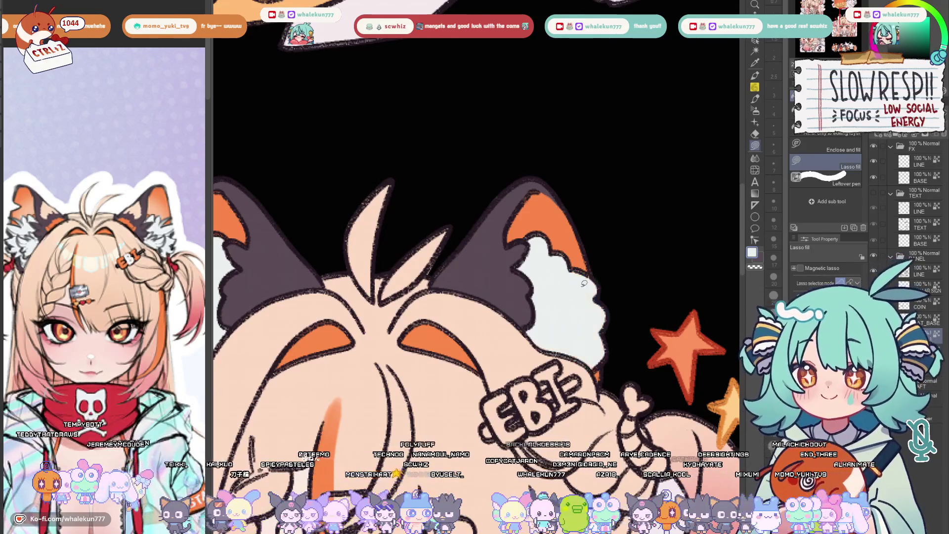
scroll(533, 331, down, 2)
scroll(531, 331, down, 2)
scroll(531, 331, down, 1)
scroll(396, 255, up, 2)
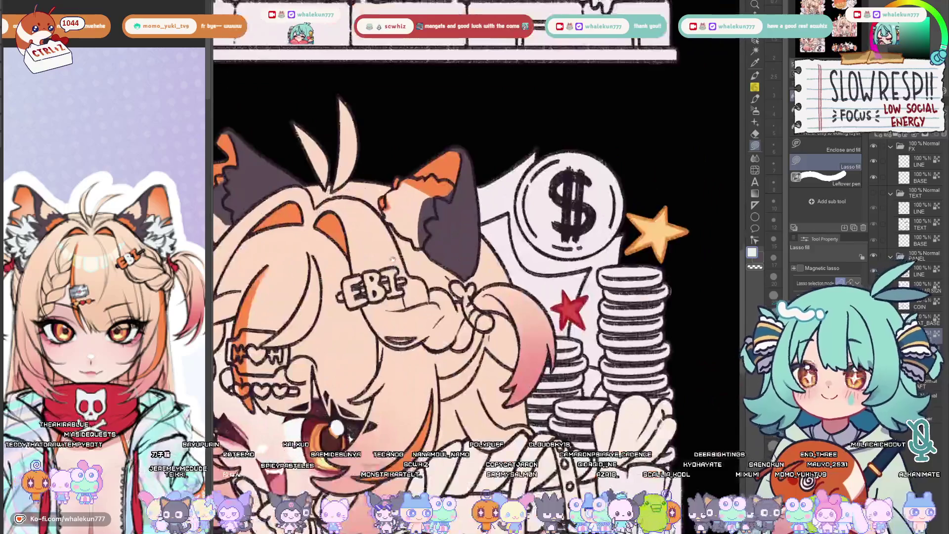
scroll(395, 254, up, 1)
scroll(396, 254, up, 1)
scroll(395, 254, up, 1)
Lasso-fill white fluff inside the coin sticker's ears
drag(396, 254, 410, 329)
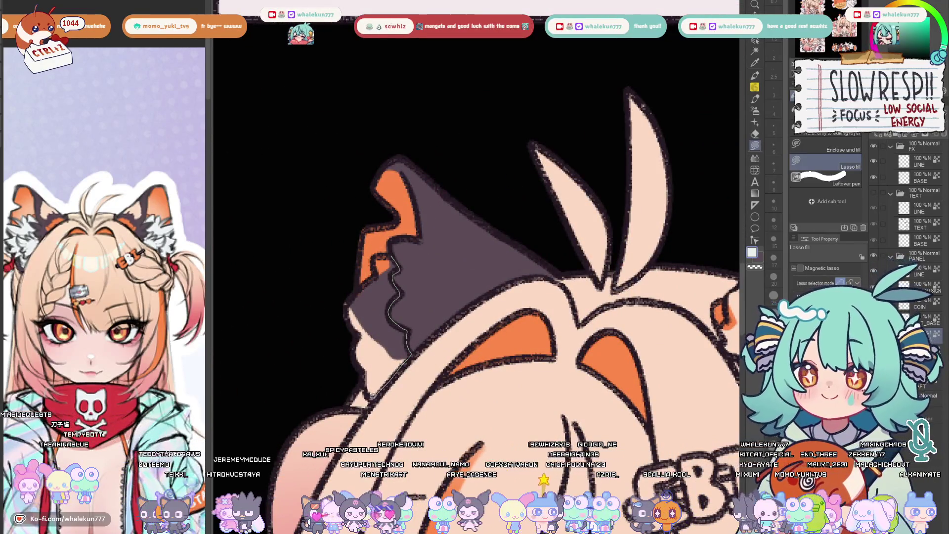
drag(407, 355, 413, 252)
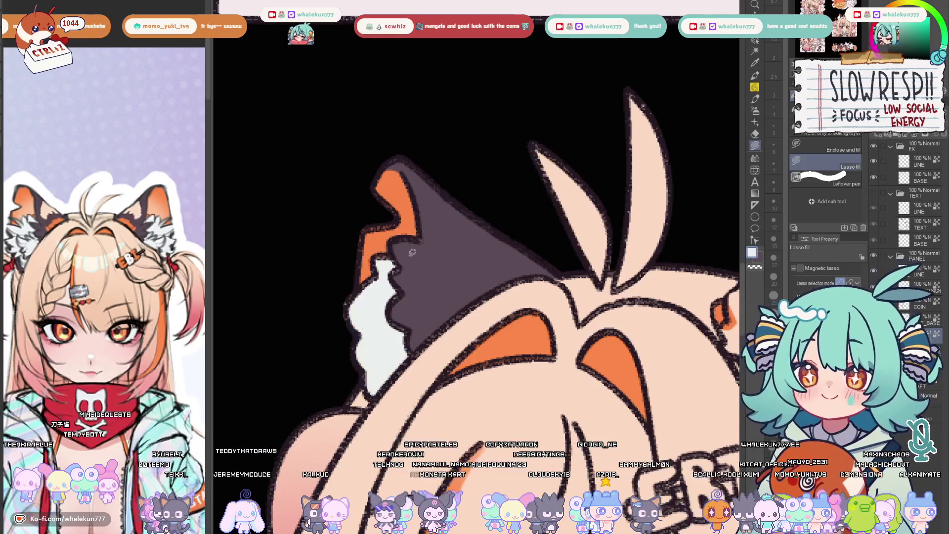
scroll(412, 252, down, 3)
scroll(393, 260, up, 1)
scroll(374, 269, up, 2)
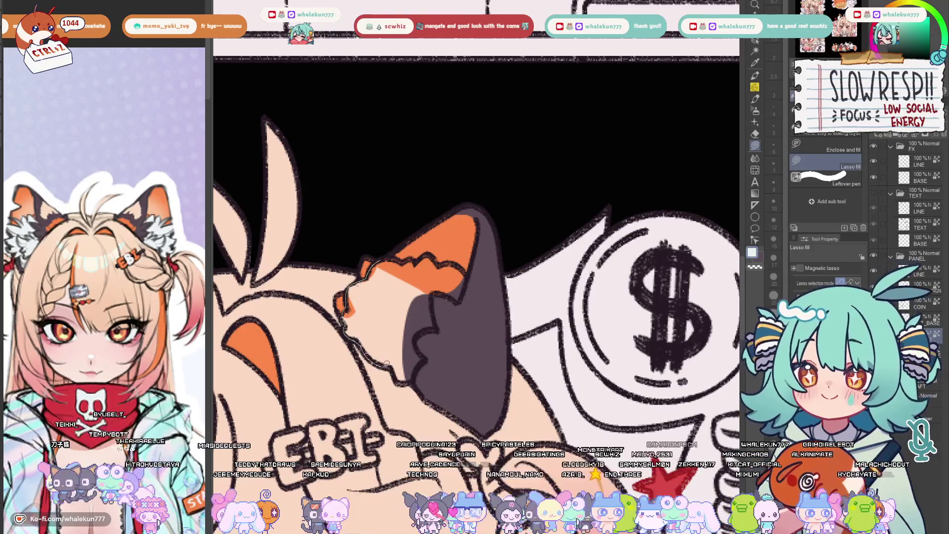
drag(385, 364, 447, 293)
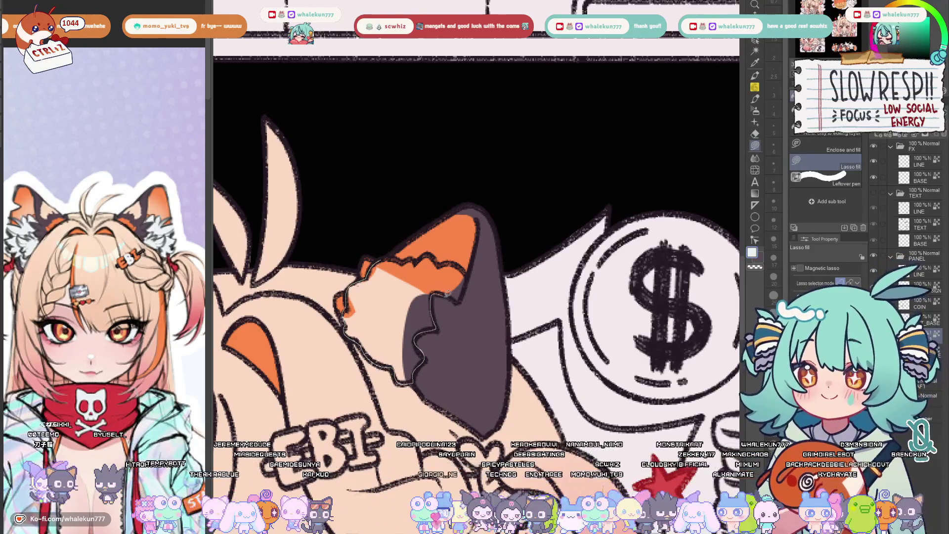
drag(448, 295, 390, 251)
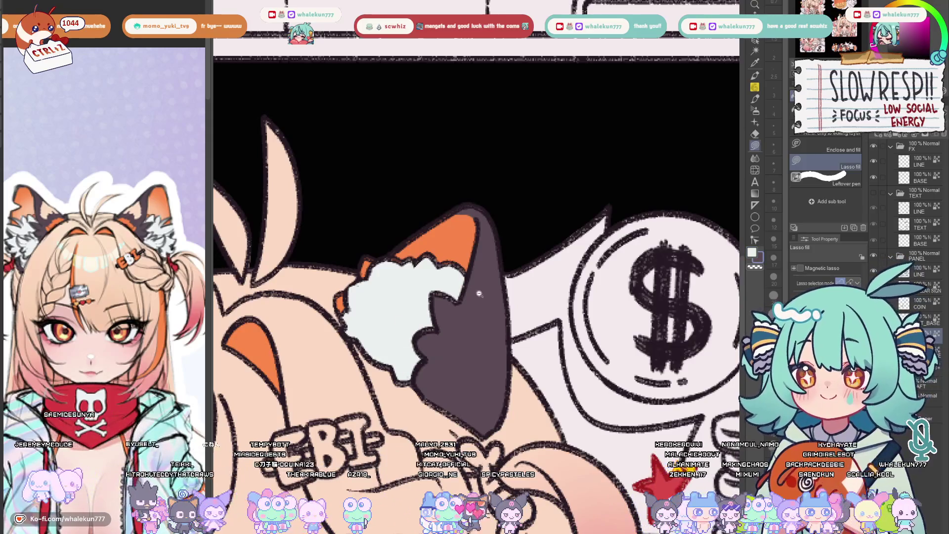
scroll(478, 293, down, 5)
scroll(343, 286, up, 5)
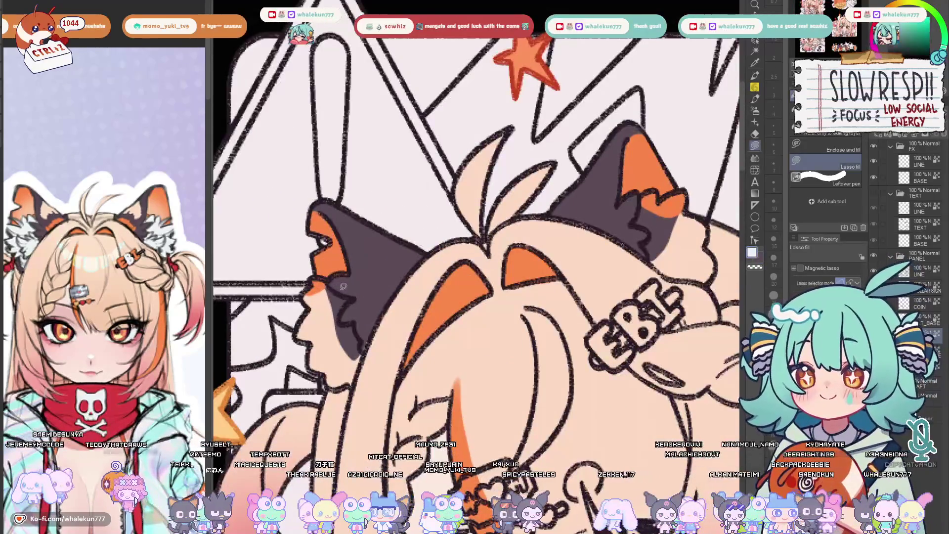
scroll(343, 286, up, 2)
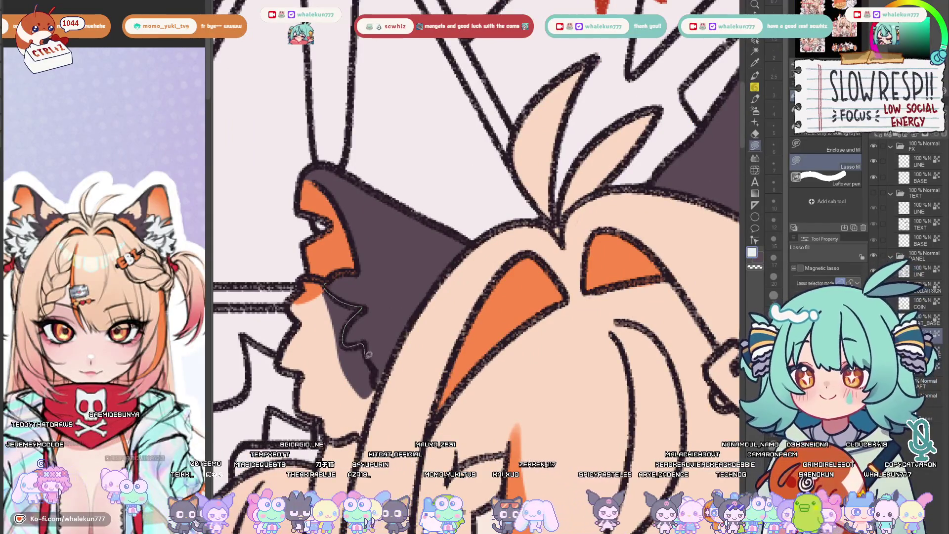
Fill white fluff in the star sticker's ear and check against the REF_ebiko reference
drag(344, 336, 375, 385)
scroll(374, 386, down, 2)
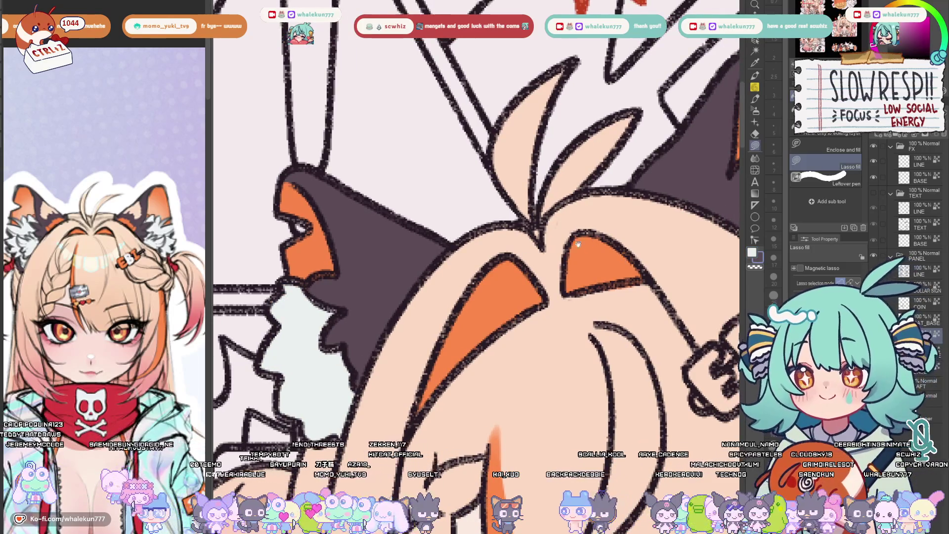
scroll(399, 311, up, 3)
alt+click(401, 284)
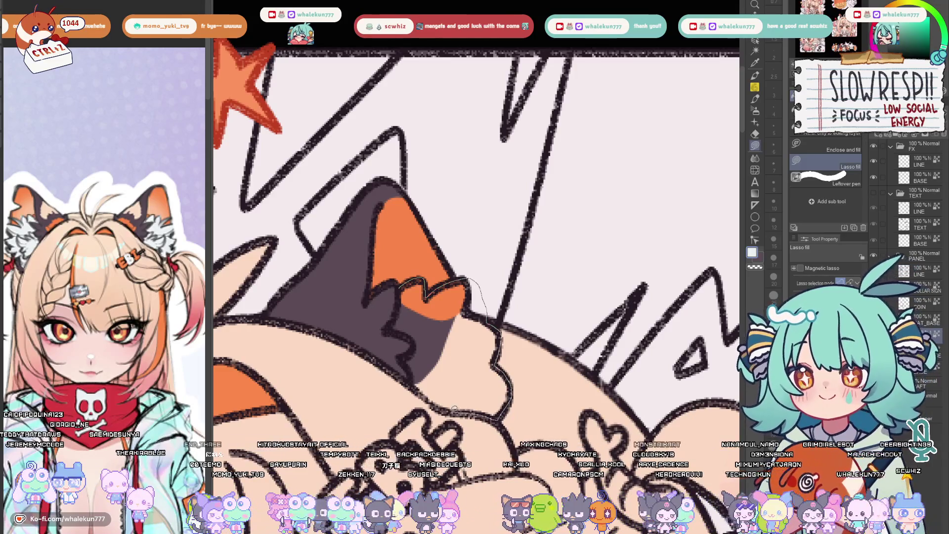
drag(416, 379, 416, 381)
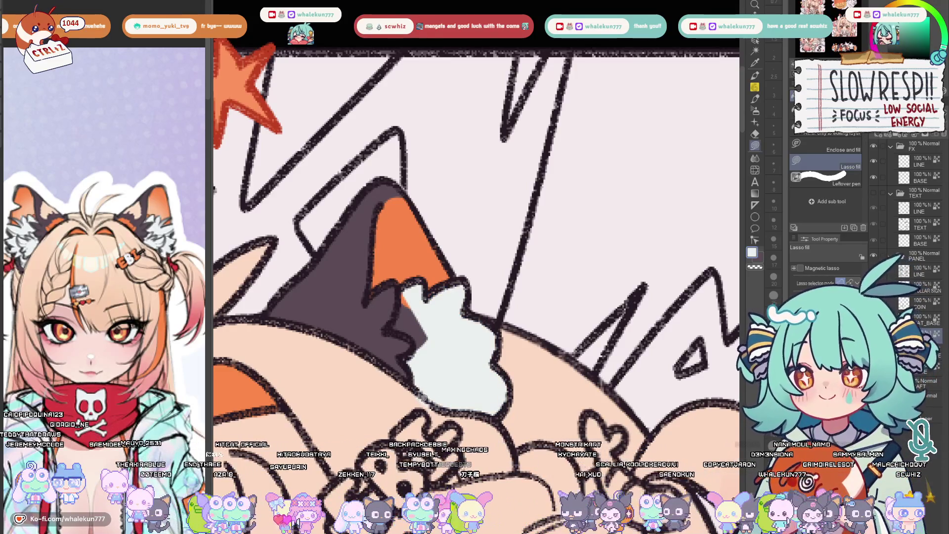
alt+click(447, 374)
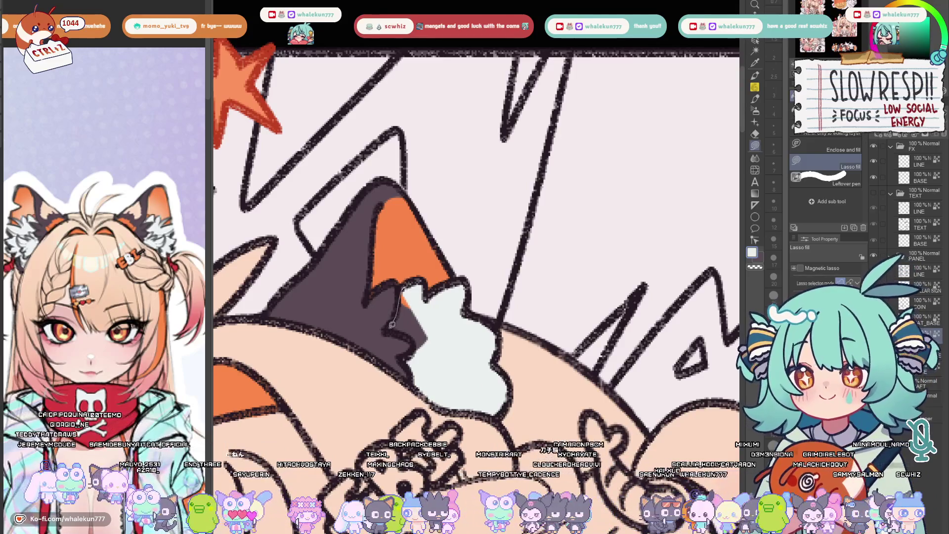
scroll(427, 365, down, 2)
key(ctrl+Tab)
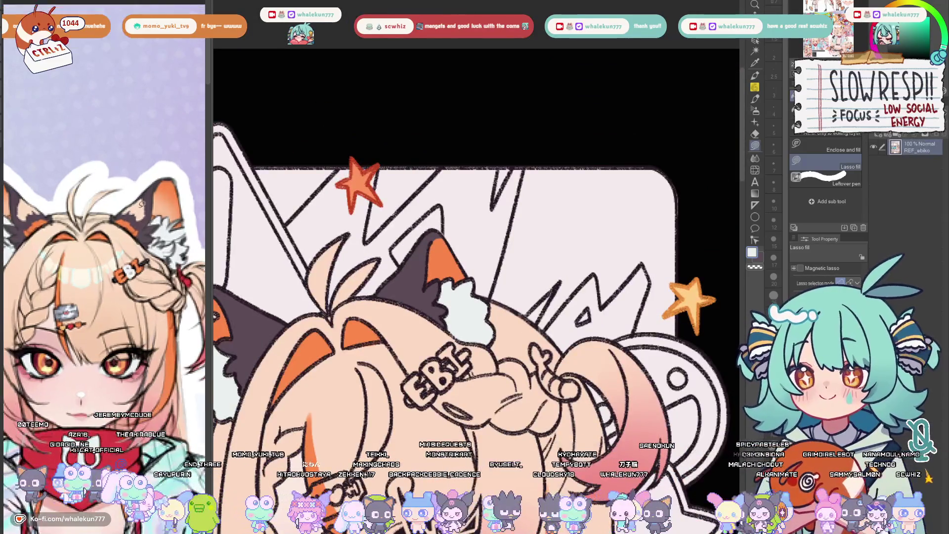
key(ctrl+Tab)
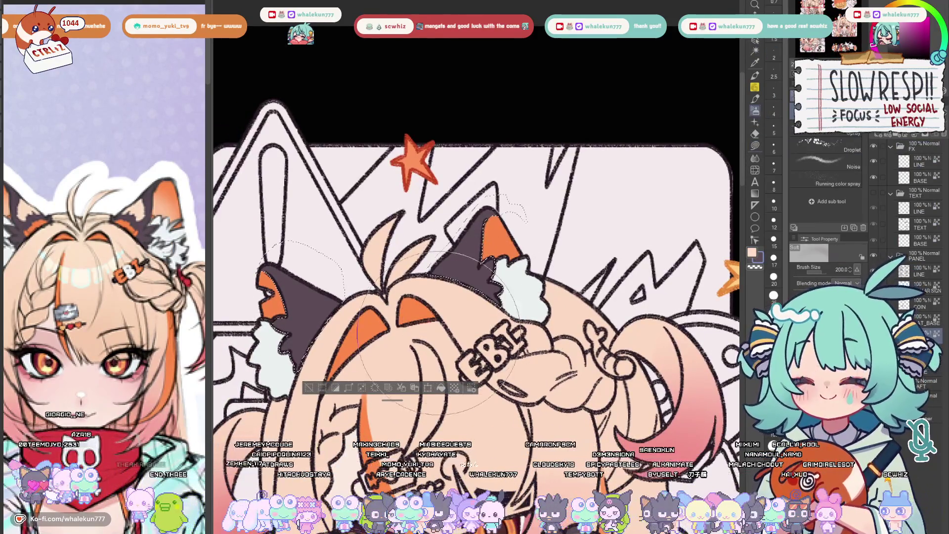
scroll(445, 267, down, 5)
scroll(383, 247, up, 5)
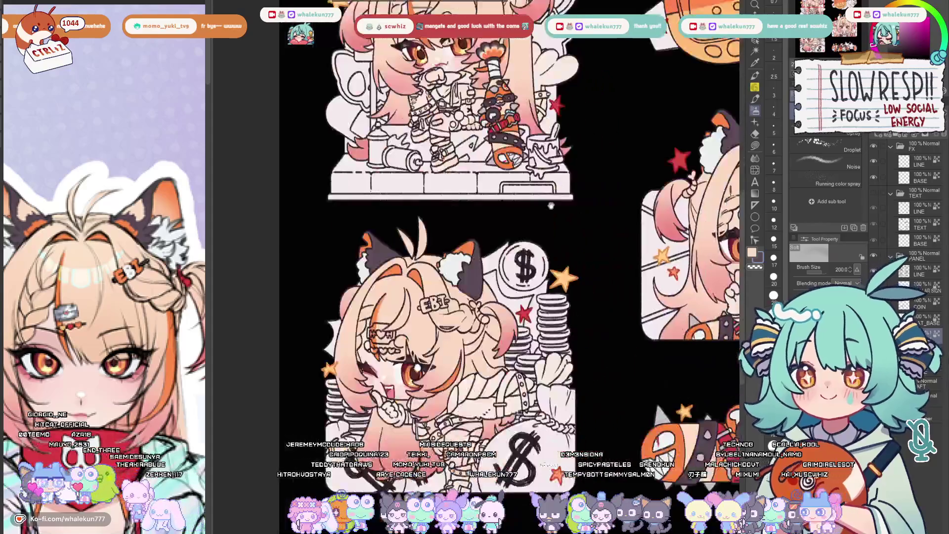
Centre the coin sticker's ears and switch to the A2 pen brush
key(m)
mouse_move(550, 222)
mouse_down()
mouse_move(395, 327)
mouse_move(563, 269)
mouse_up()
key(b)
key(p)
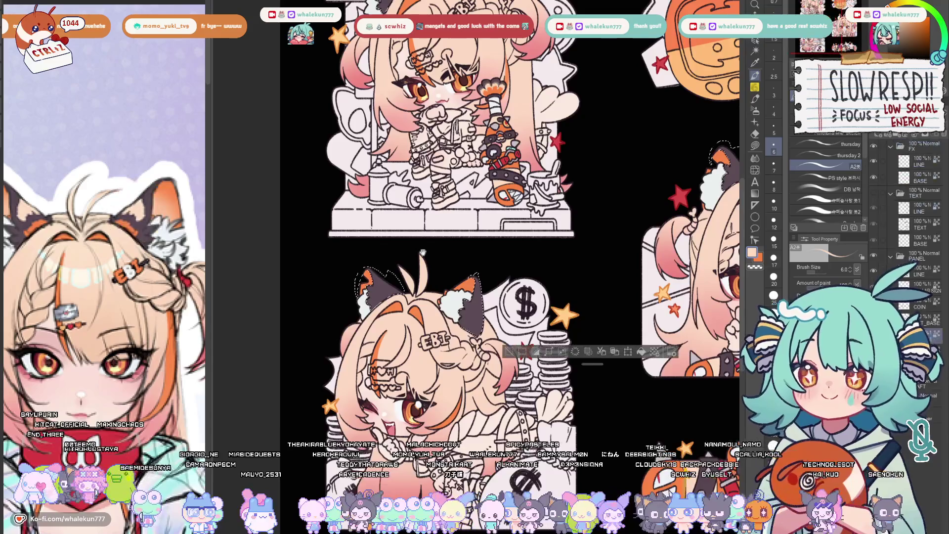
scroll(395, 302, up, 2)
scroll(394, 301, up, 2)
scroll(395, 302, up, 2)
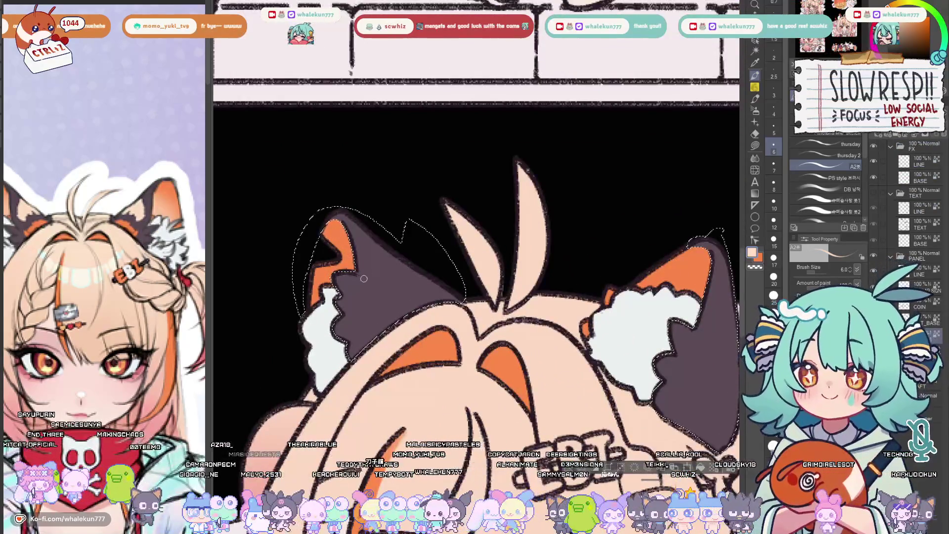
Brush orange calico patches onto the dark right ear, undoing a stray left-ear mark
key(bracketleft)
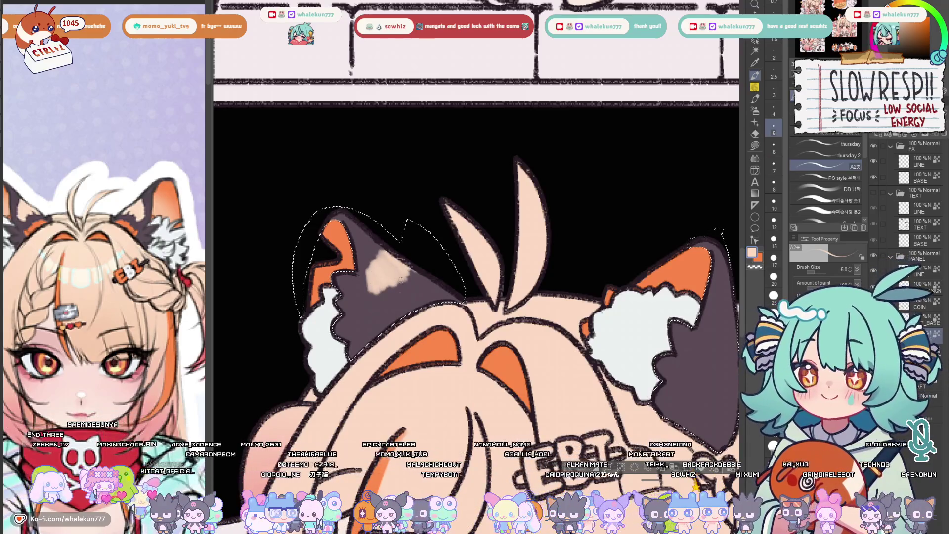
key(bracketright)
drag(374, 313, 378, 334)
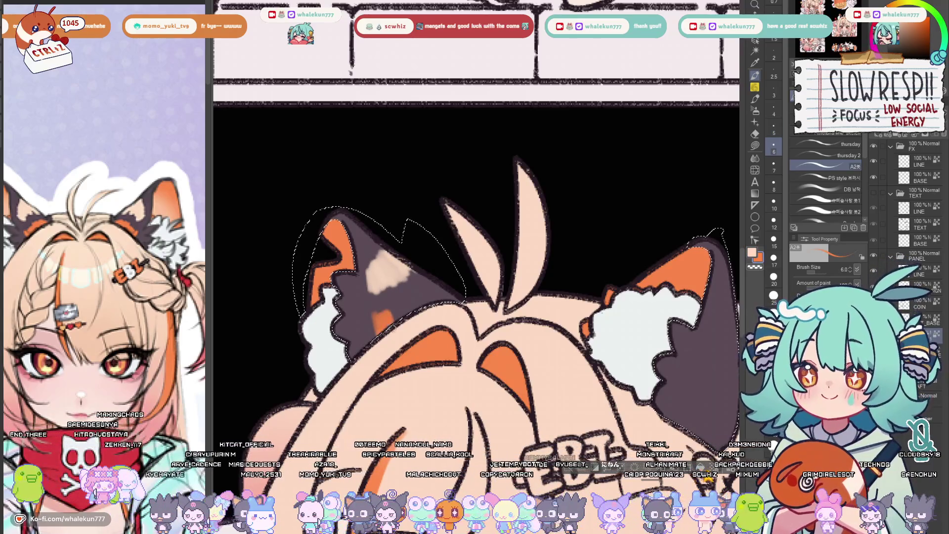
key(ctrl+z)
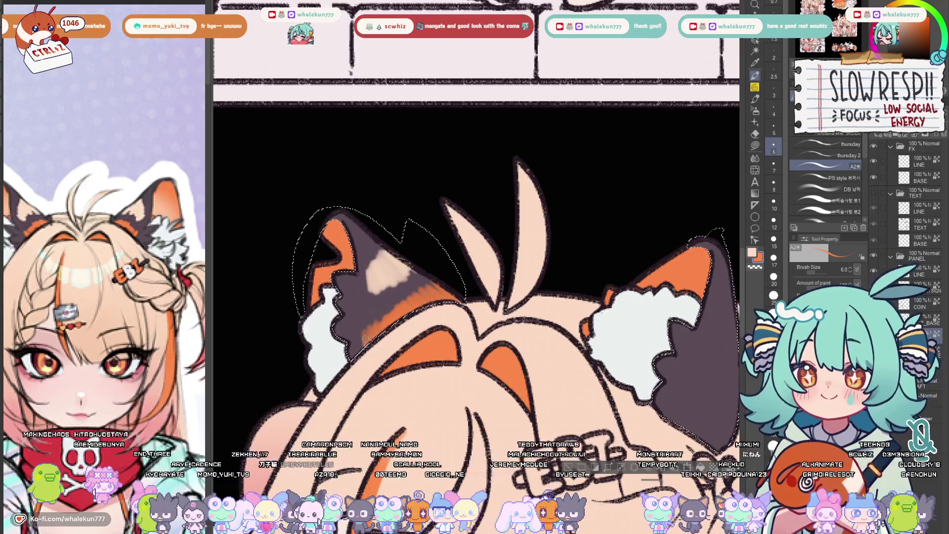
scroll(445, 288, down, 3)
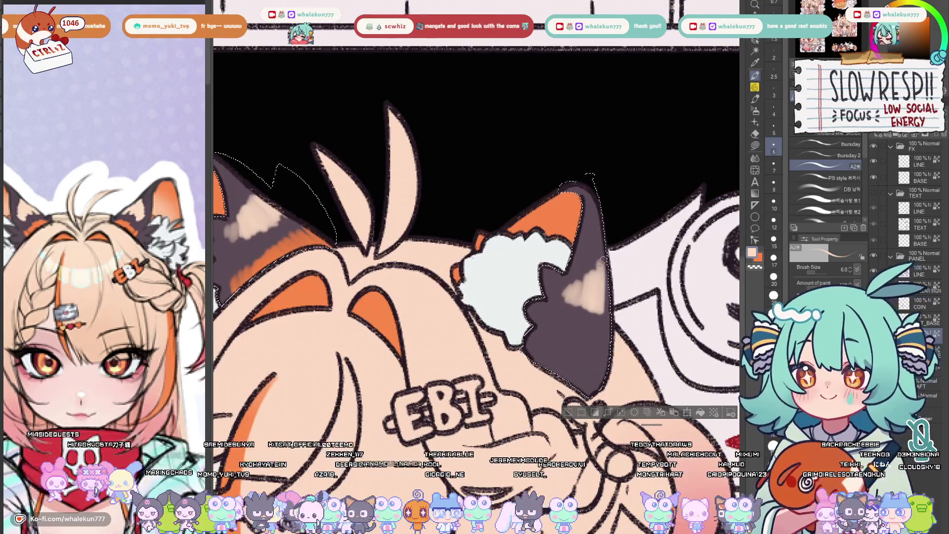
mouse_move(566, 336)
mouse_down()
mouse_move(580, 348)
mouse_move(596, 339)
mouse_up()
scroll(606, 357, down, 5)
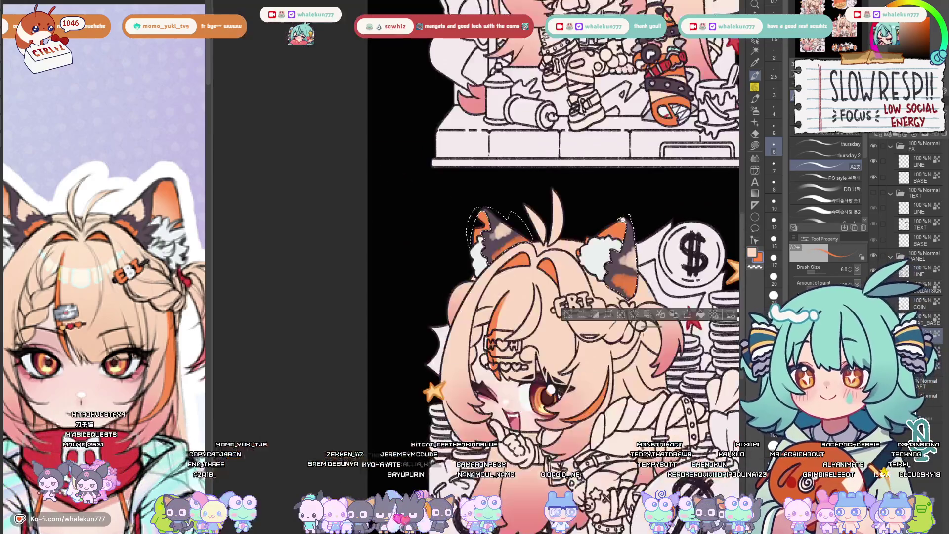
scroll(525, 353, up, 5)
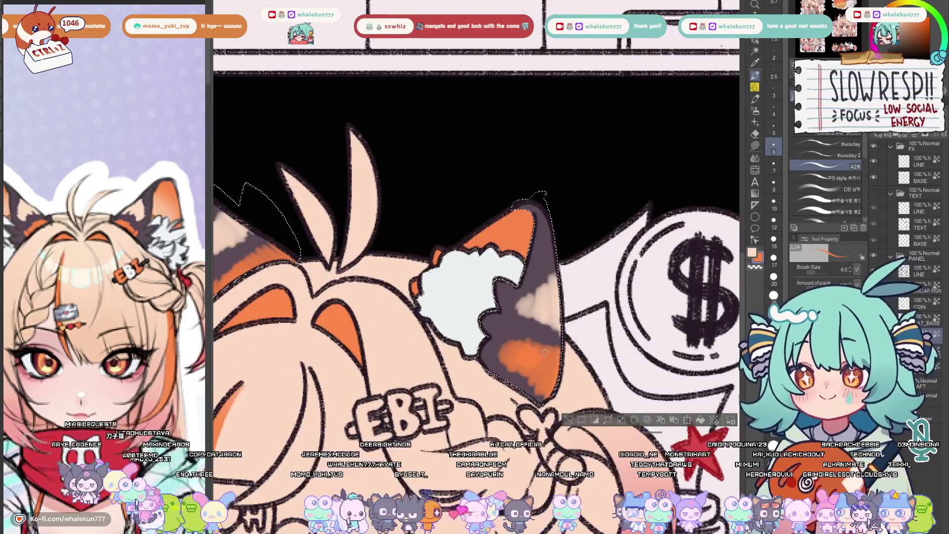
scroll(544, 352, down, 5)
scroll(487, 317, up, 5)
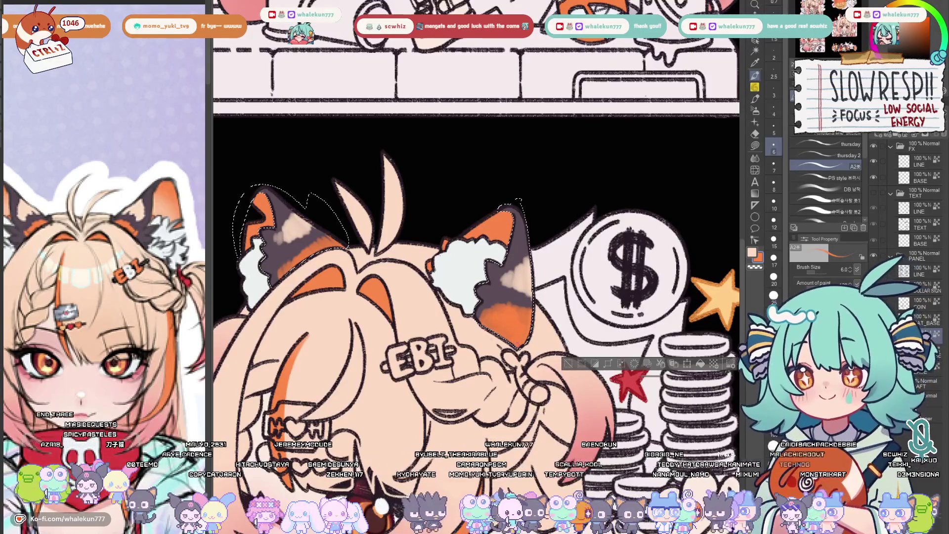
Reselect the right ear area and undo the earlier orange and beige strokes
key(ctrl+d)
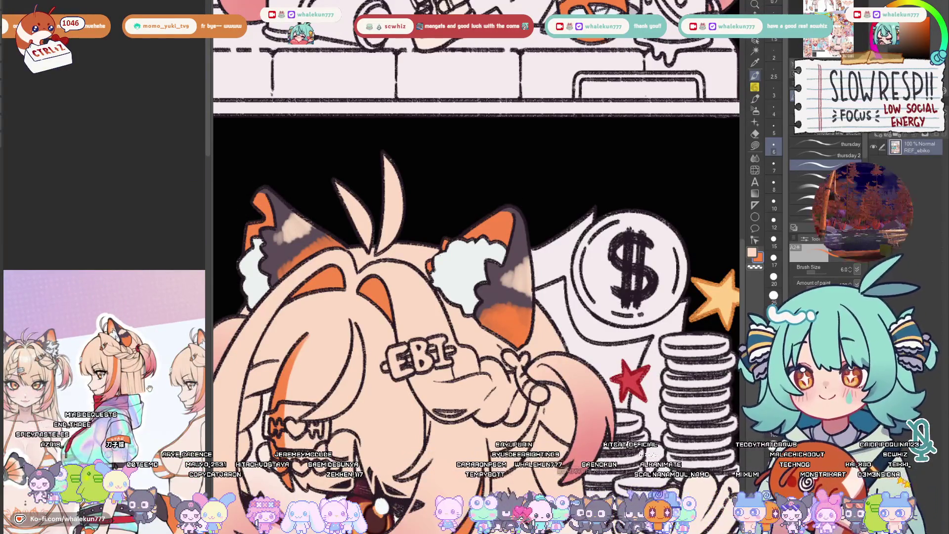
scroll(523, 261, up, 2)
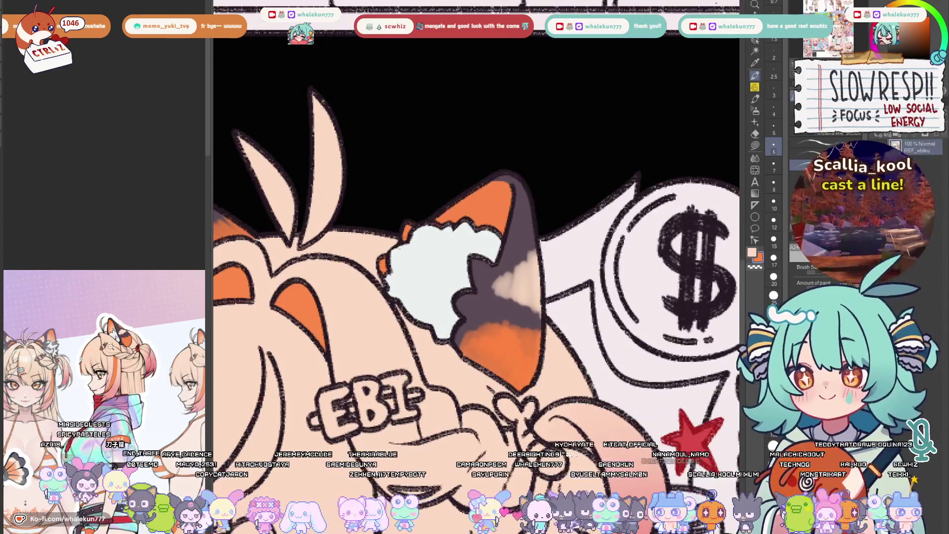
click(529, 245)
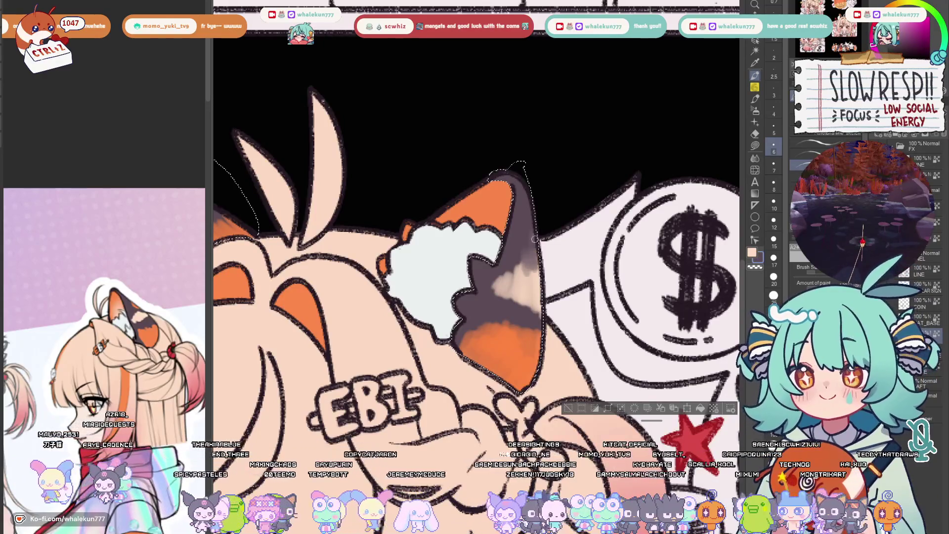
key(ctrl+z)
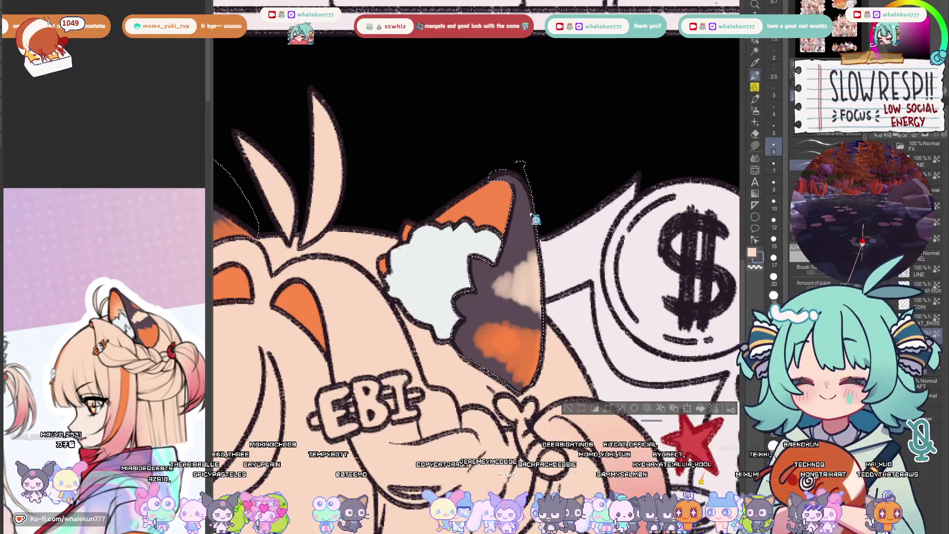
key(ctrl+z)
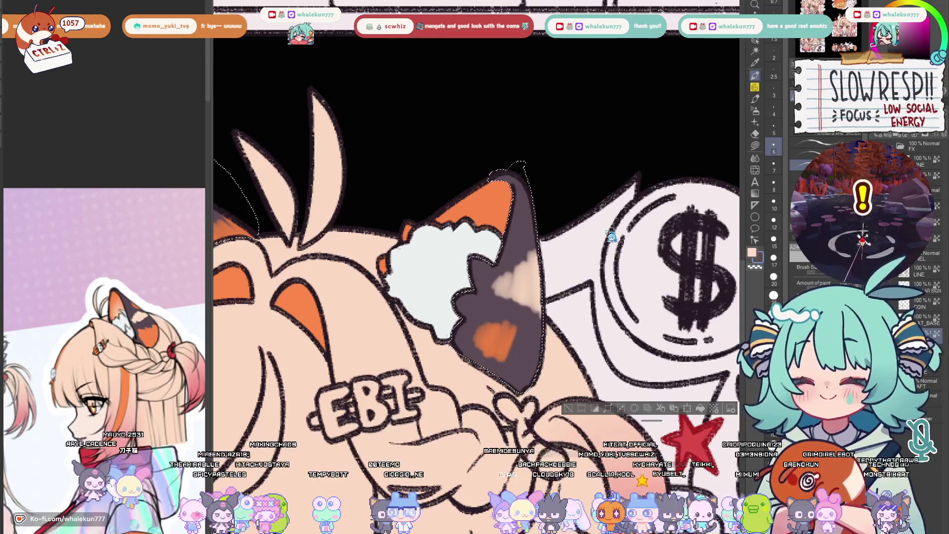
key(ctrl+z)
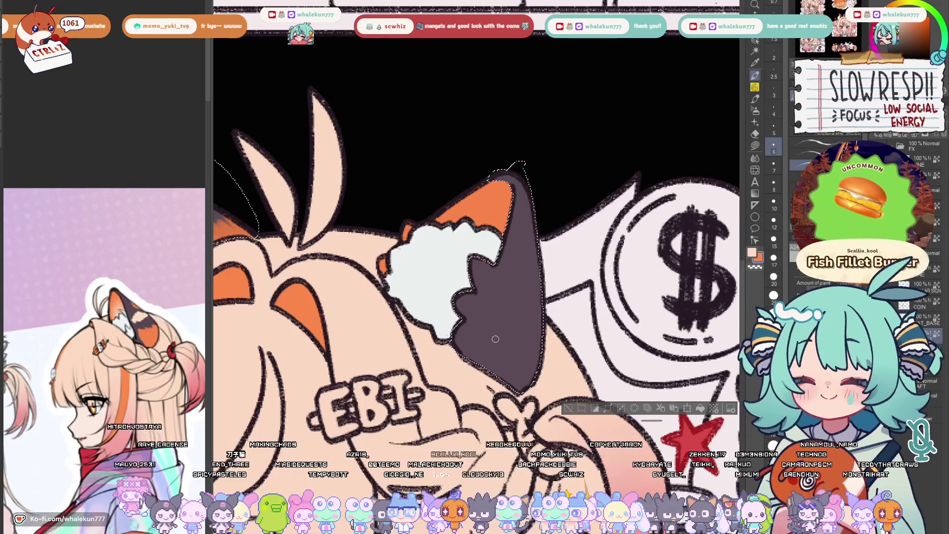
Repaint orange across the dark ear and restore dark along its top edge
drag(468, 338, 471, 353)
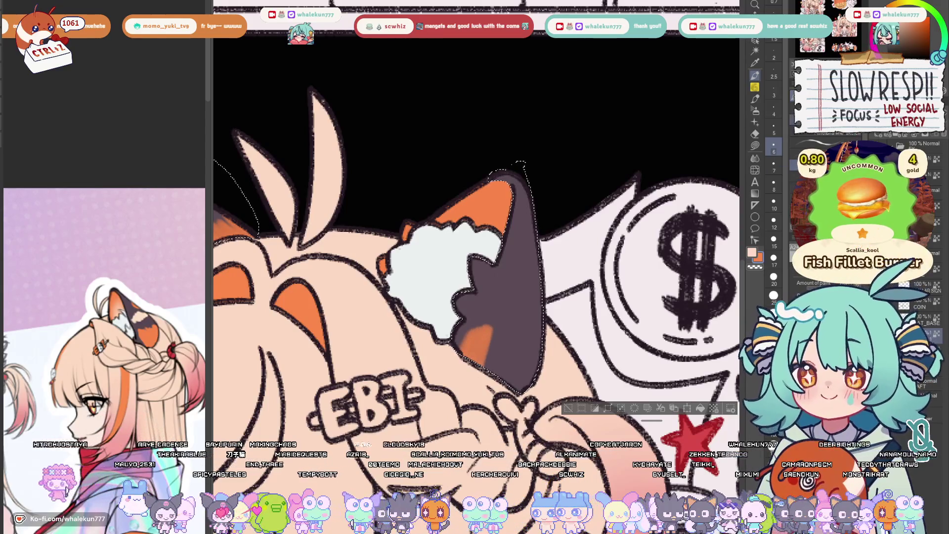
key(bracketright)
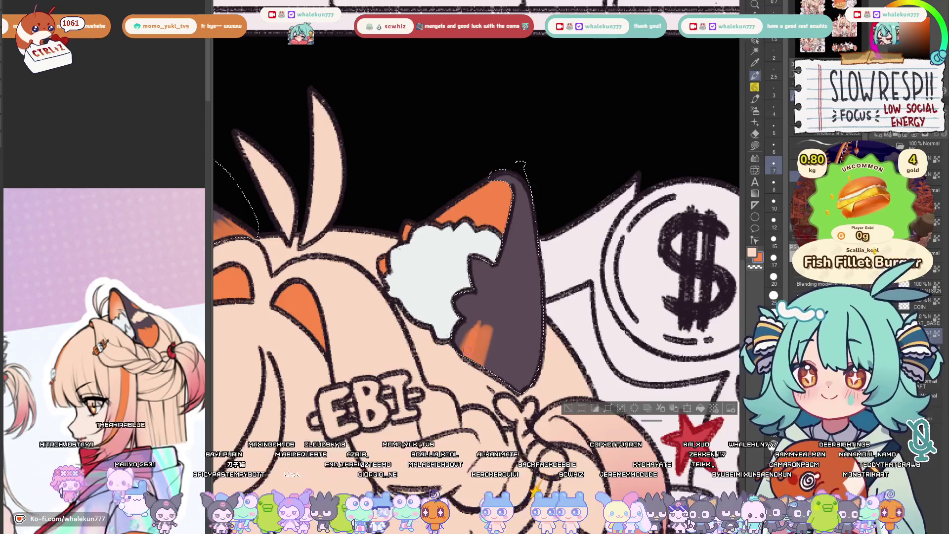
mouse_move(481, 325)
mouse_down()
mouse_move(502, 368)
mouse_move(531, 364)
mouse_up()
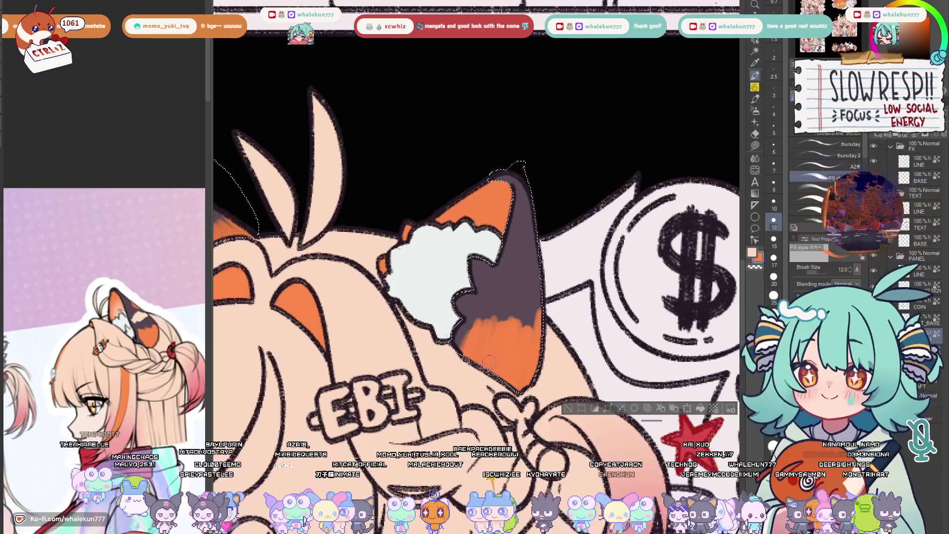
alt+click(497, 290)
drag(519, 326, 506, 300)
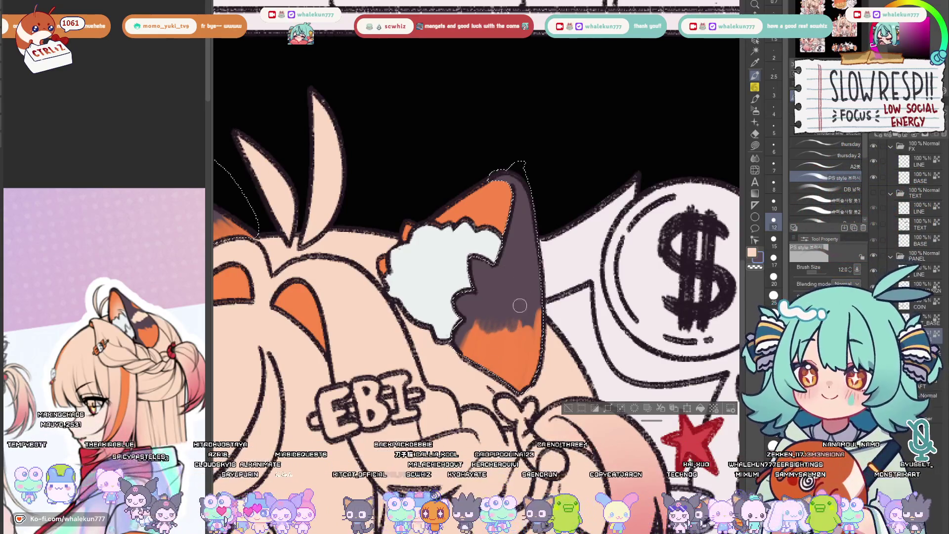
Add fine orange streaks and light peach strokes over the ear, then resample dark grey and orange
key(bracketleft)
key(bracketleft)
drag(483, 325, 537, 324)
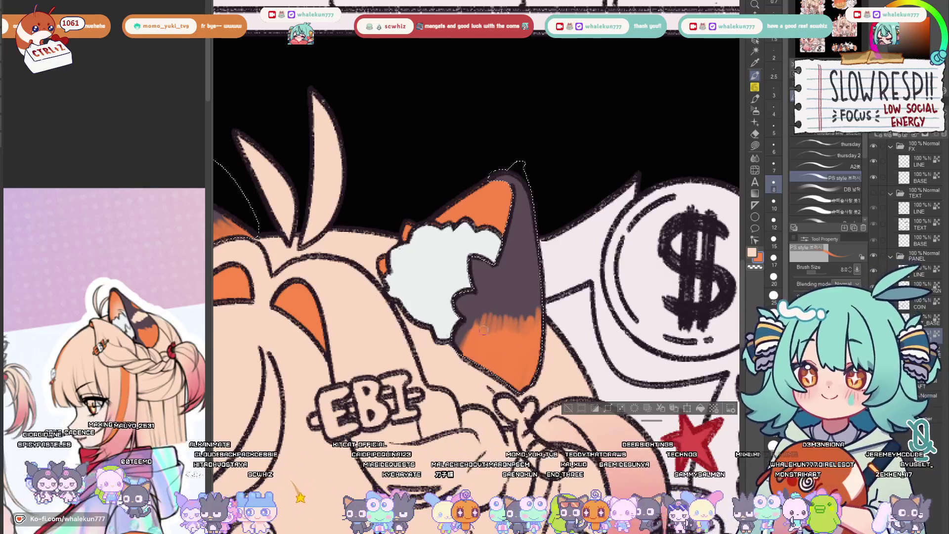
drag(506, 256, 531, 295)
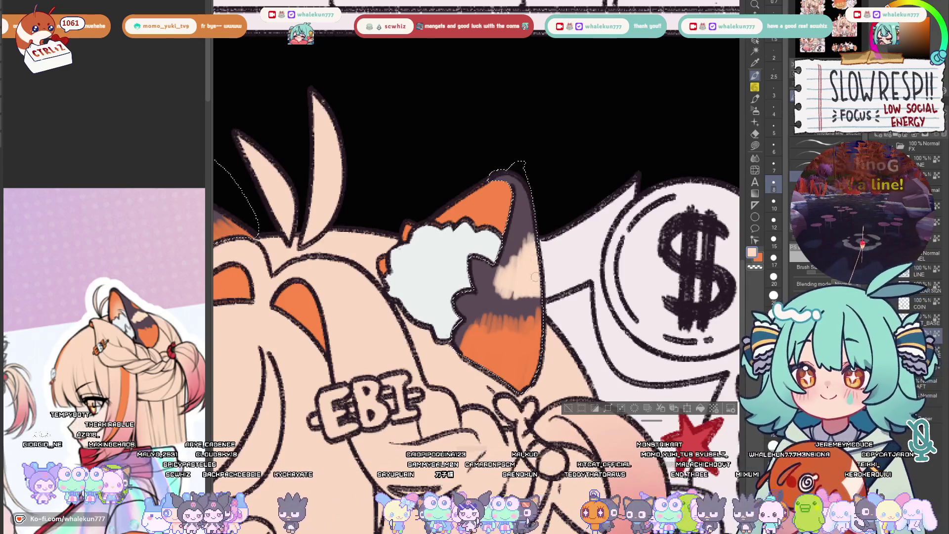
alt+click(525, 309)
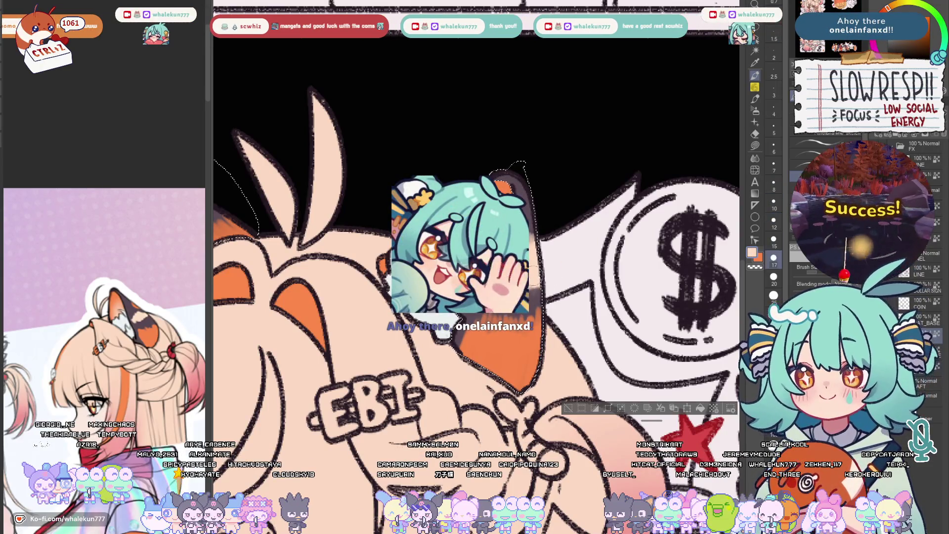
alt+click(519, 349)
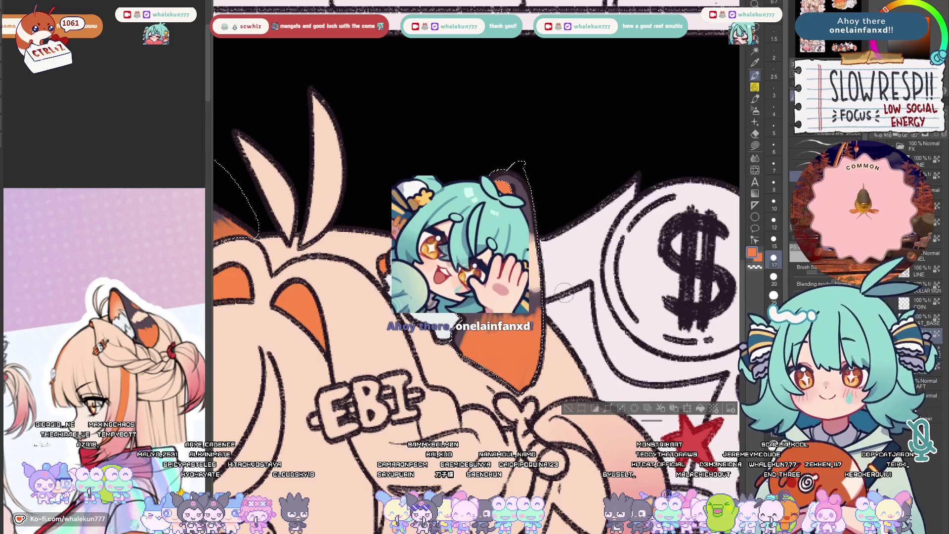
scroll(565, 294, down, 3)
scroll(570, 268, up, 2)
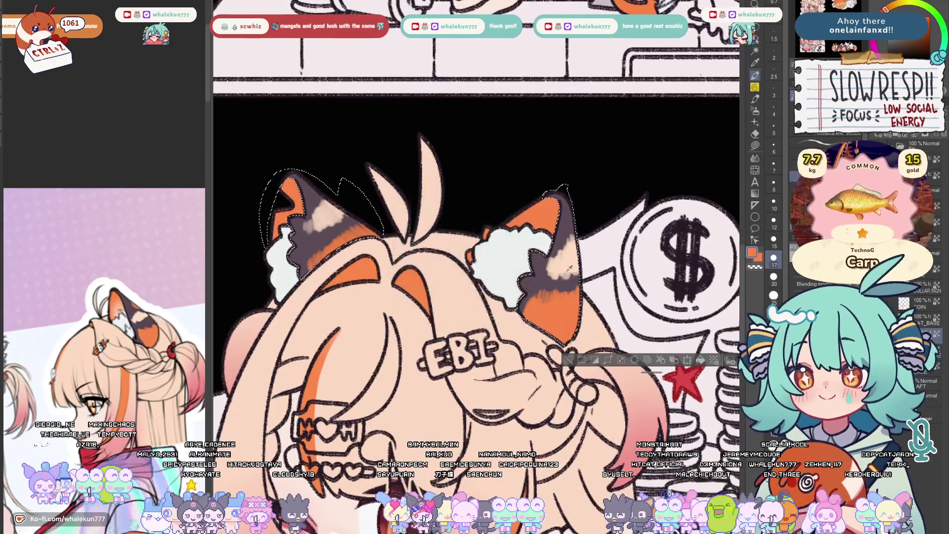
Darken and even out the right ear's stripe, then sample orange, dark and peach from the ears
alt+click(553, 276)
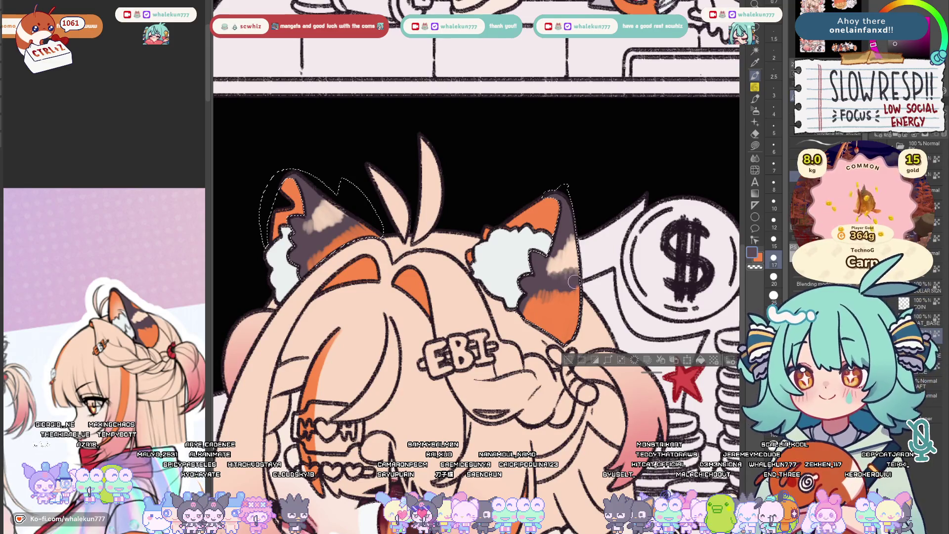
mouse_move(573, 281)
mouse_down()
mouse_move(560, 312)
mouse_move(553, 275)
mouse_up()
alt+click(560, 312)
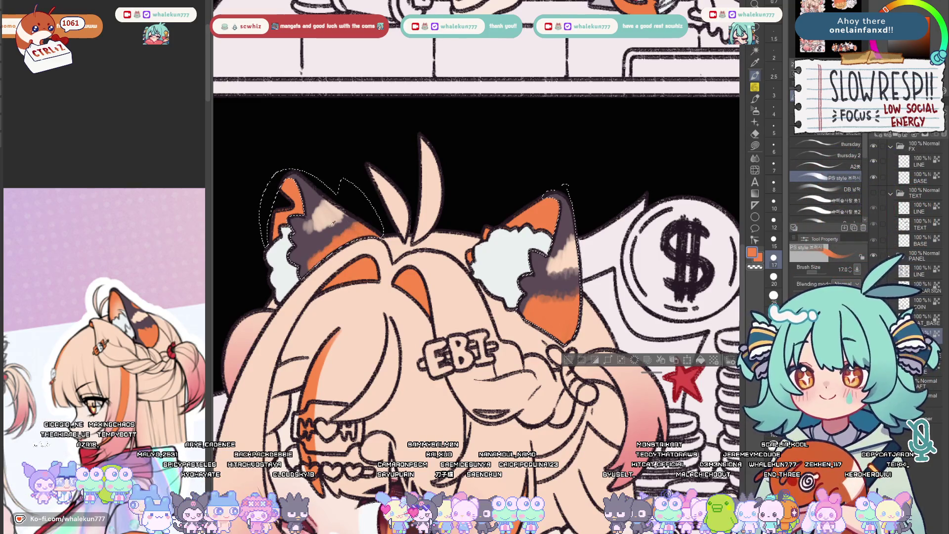
alt+click(321, 236)
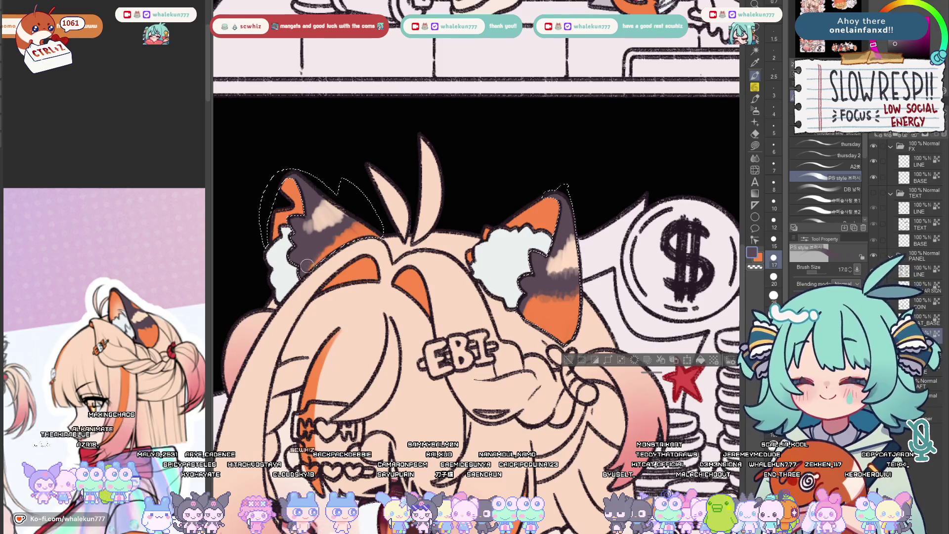
alt+click(317, 230)
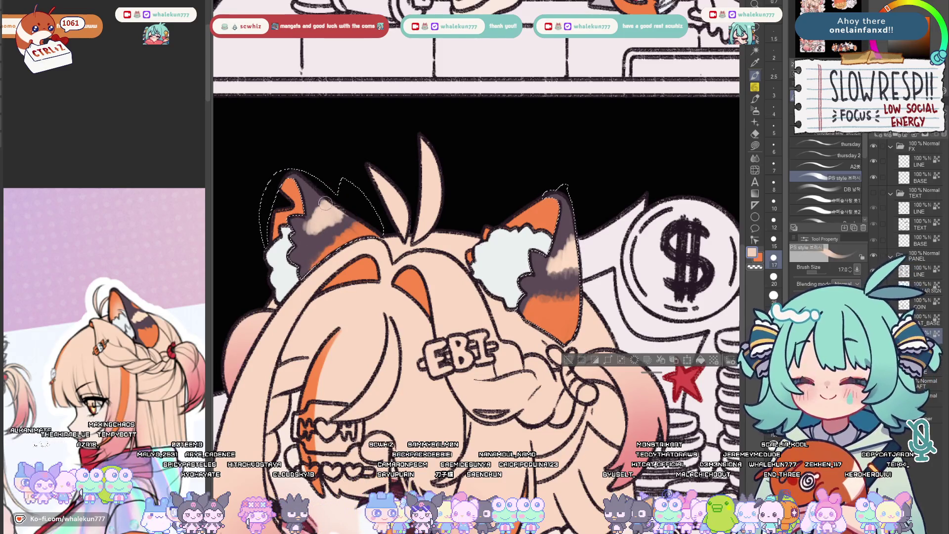
scroll(353, 193, down, 3)
scroll(466, 292, up, 3)
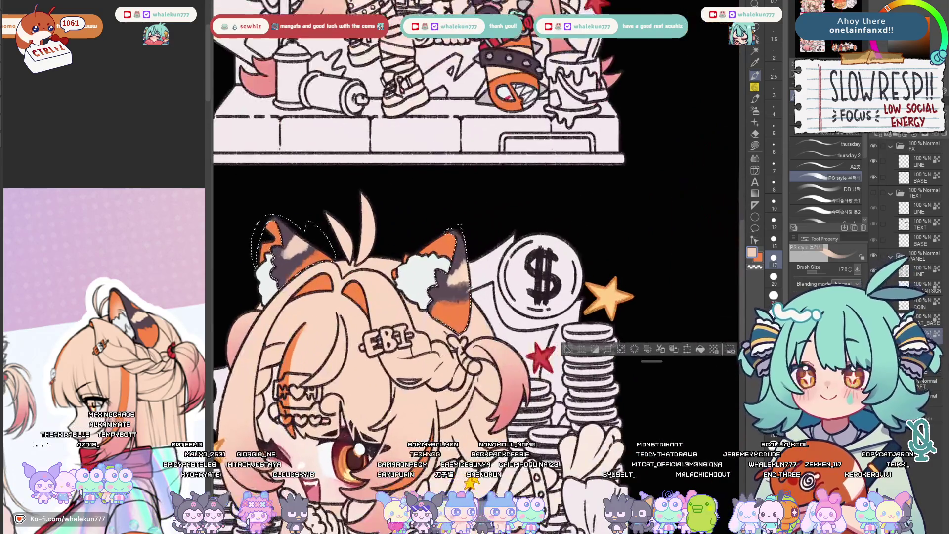
Tilt the canvas and paint a small orange patch on the left ear, undoing the excess
mouse_move(466, 292)
mouse_down()
mouse_move(471, 388)
mouse_move(530, 451)
mouse_up()
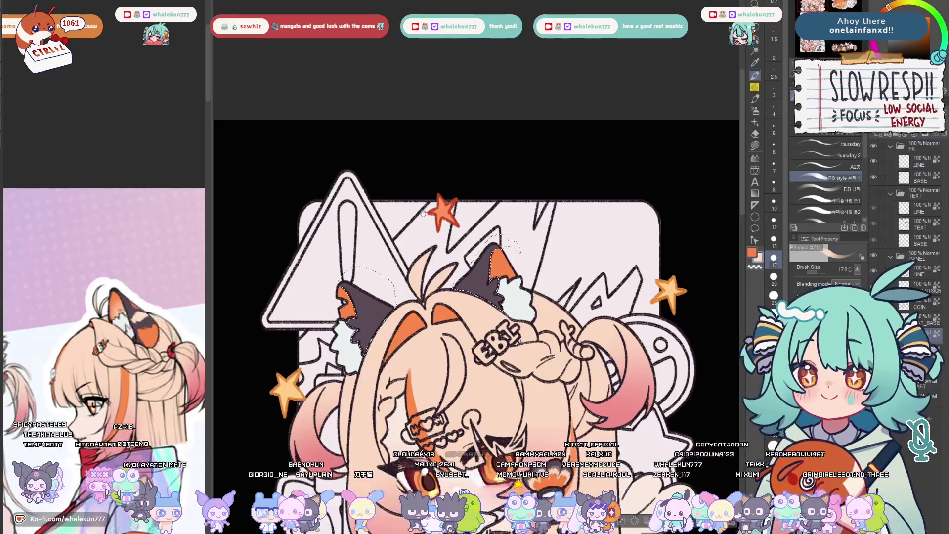
drag(370, 326, 374, 318)
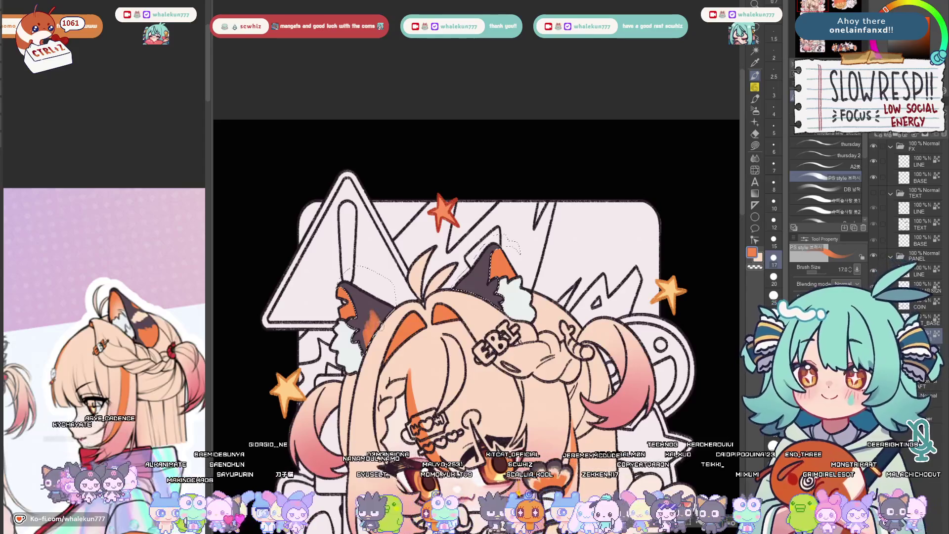
key(ctrl+z)
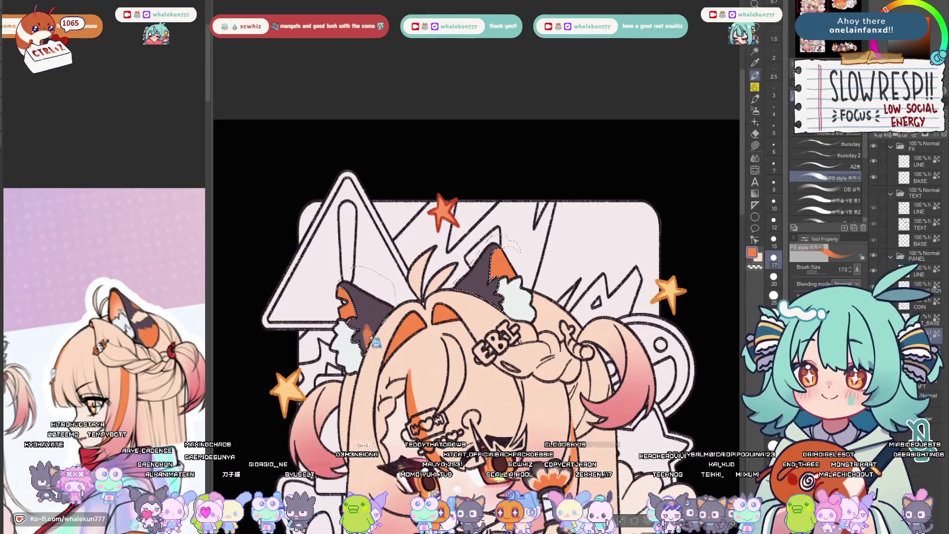
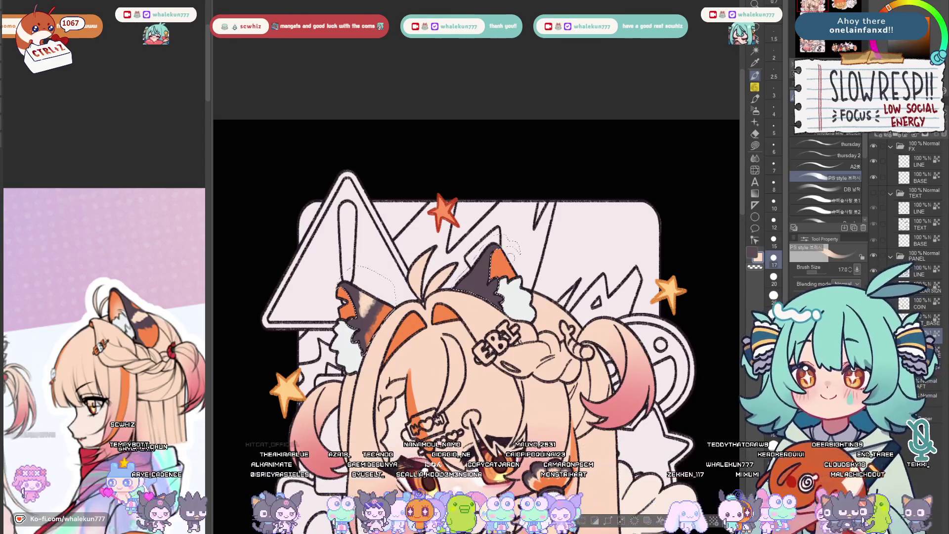
Brush an orange patch onto the cat ear, sample its dark brown and swap to the peach sub colour
alt+click(462, 284)
mouse_move(462, 285)
mouse_down()
mouse_move(482, 285)
mouse_move(481, 272)
mouse_up()
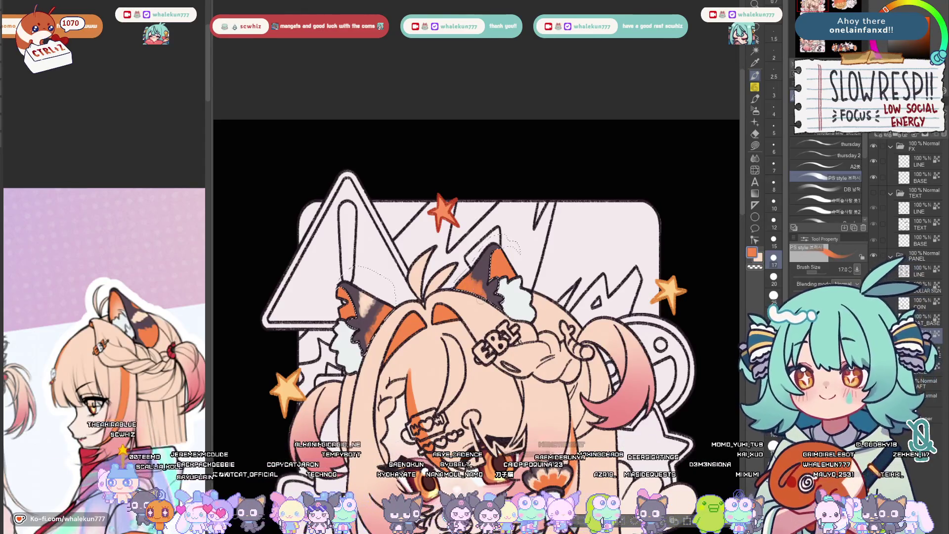
alt+click(477, 270)
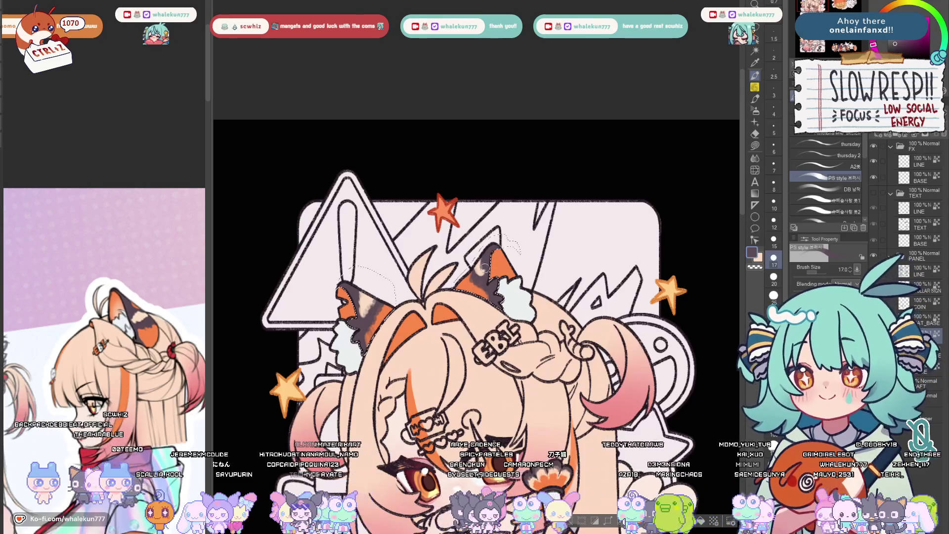
click(758, 258)
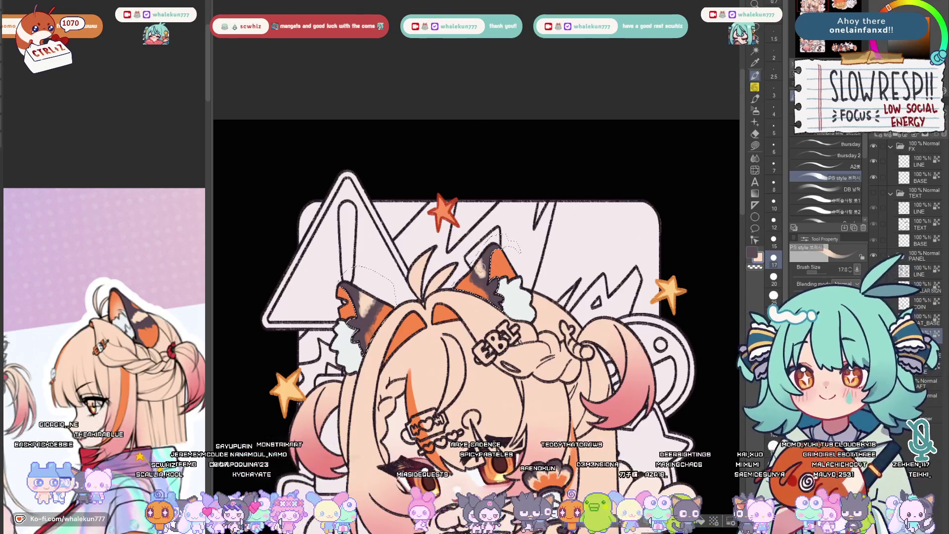
scroll(503, 212, down, 1)
scroll(520, 185, down, 1)
scroll(556, 149, down, 1)
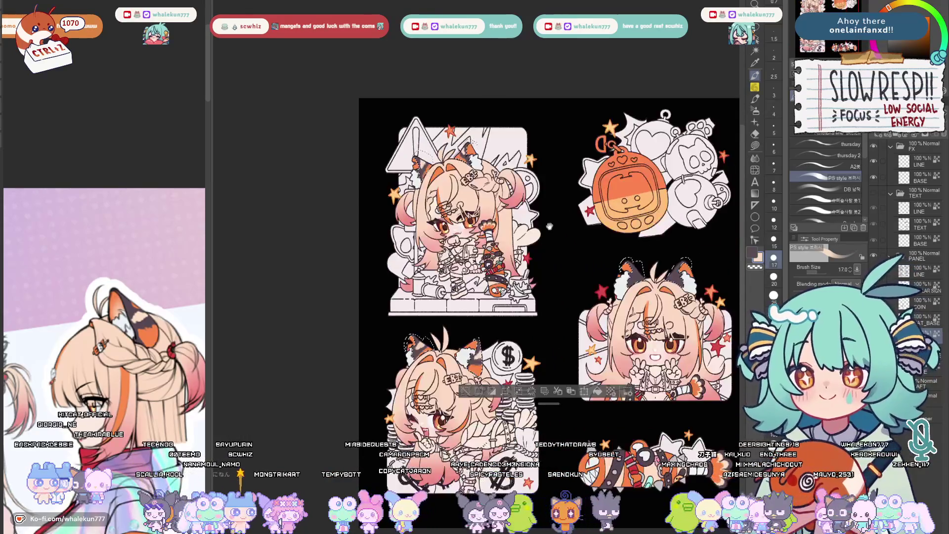
scroll(593, 76, down, 2)
scroll(502, 272, up, 2)
scroll(502, 272, up, 2)
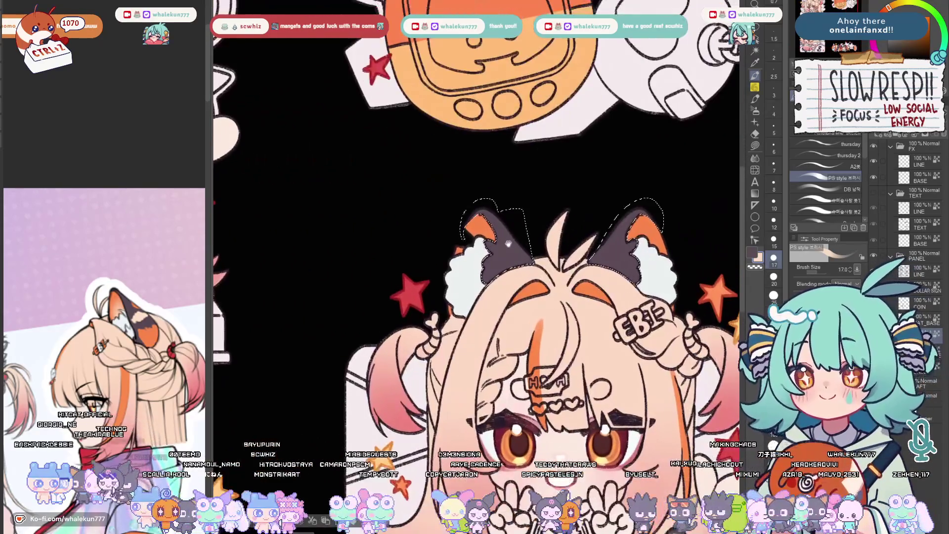
Sample the ear's dark grey and paint a lighter grey patch on the peace-sign girl's right ear
alt+click(496, 275)
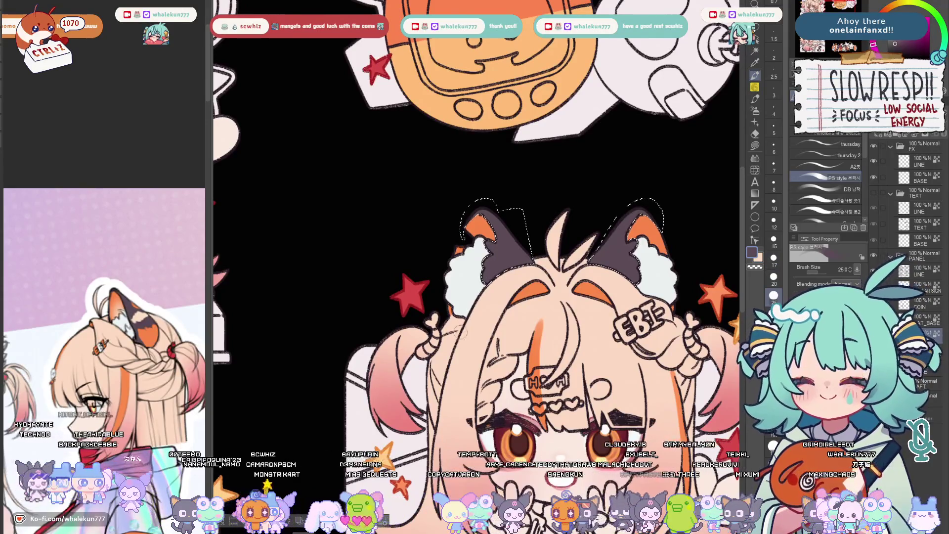
alt+click(498, 256)
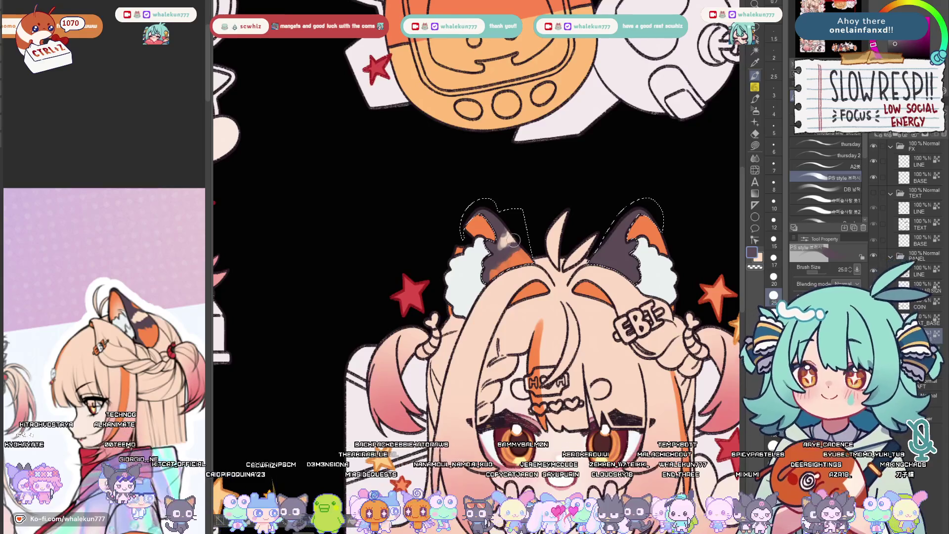
drag(615, 219, 548, 200)
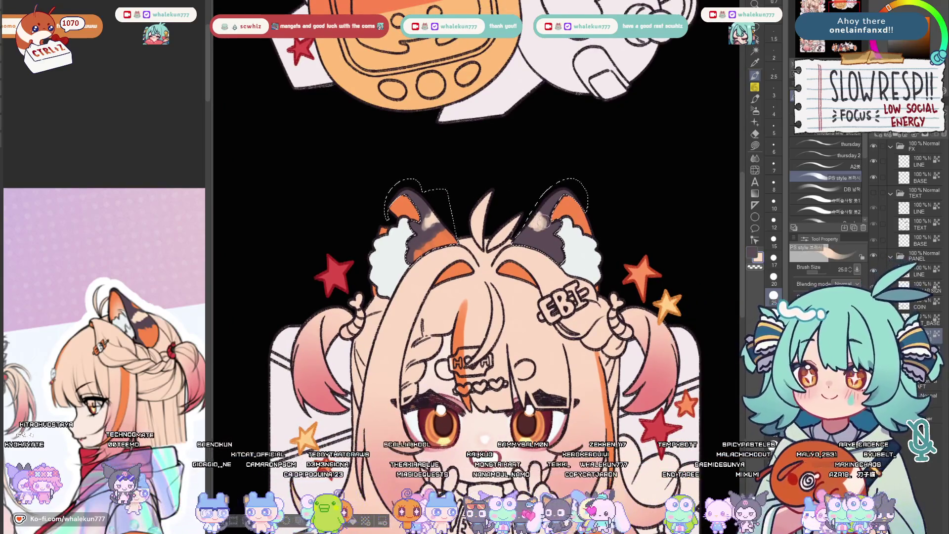
alt+click(540, 221)
drag(540, 231, 561, 217)
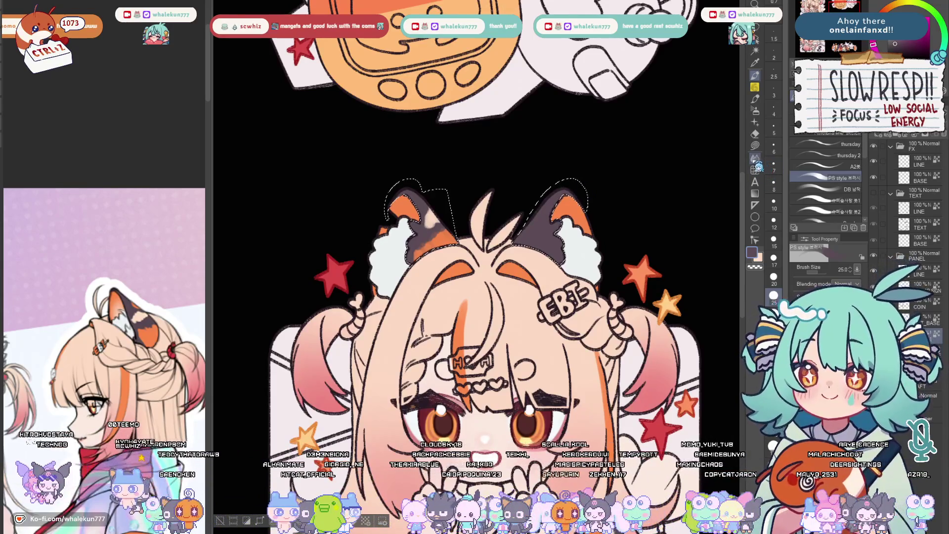
key(u)
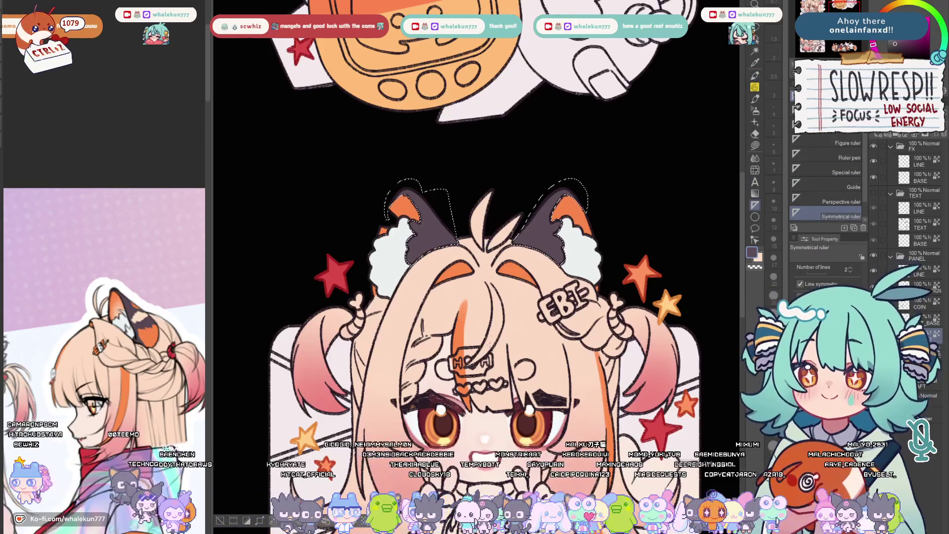
scroll(493, 297, down, 3)
scroll(493, 312, up, 5)
Place a vertical symmetry ruler down the face, undo the orange smudge and choose the DB brush
drag(510, 186, 510, 334)
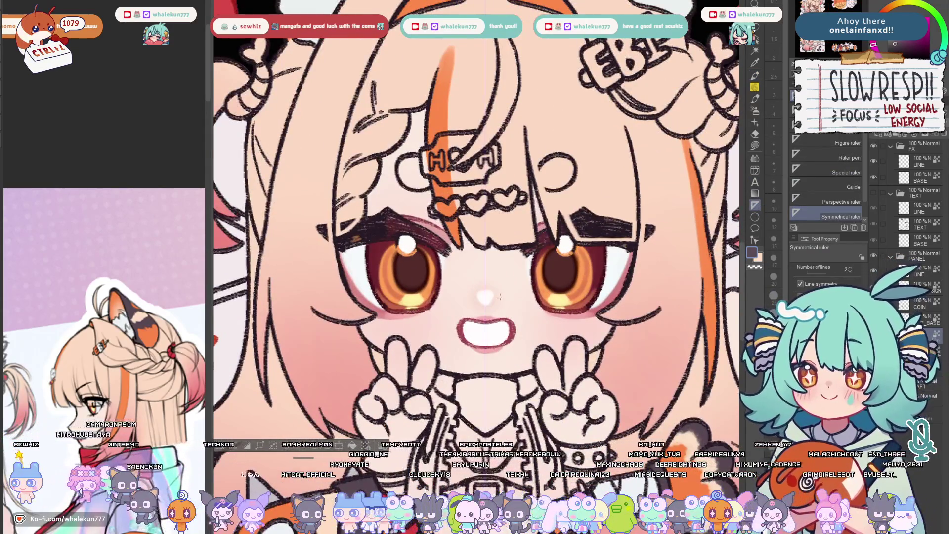
scroll(540, 231, down, 4)
scroll(525, 303, up, 3)
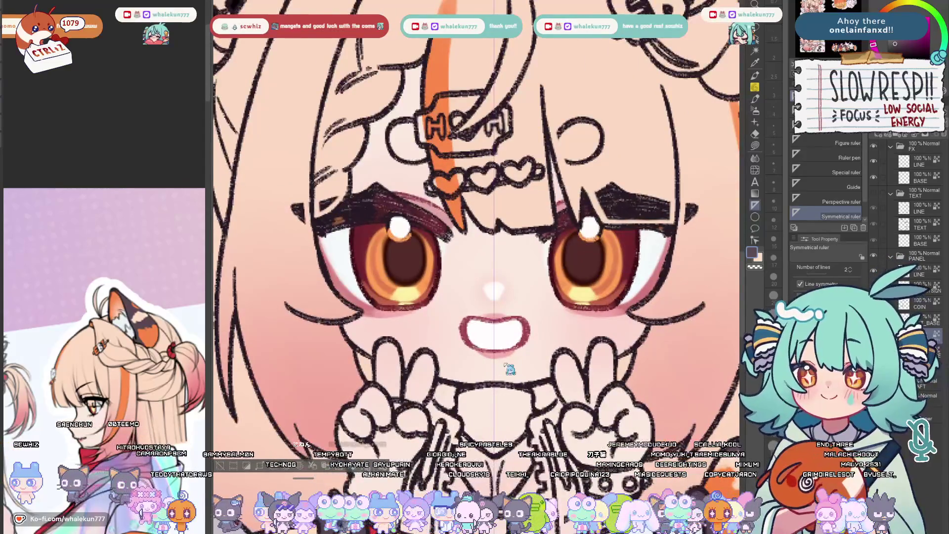
scroll(468, 288, down, 4)
scroll(468, 288, up, 3)
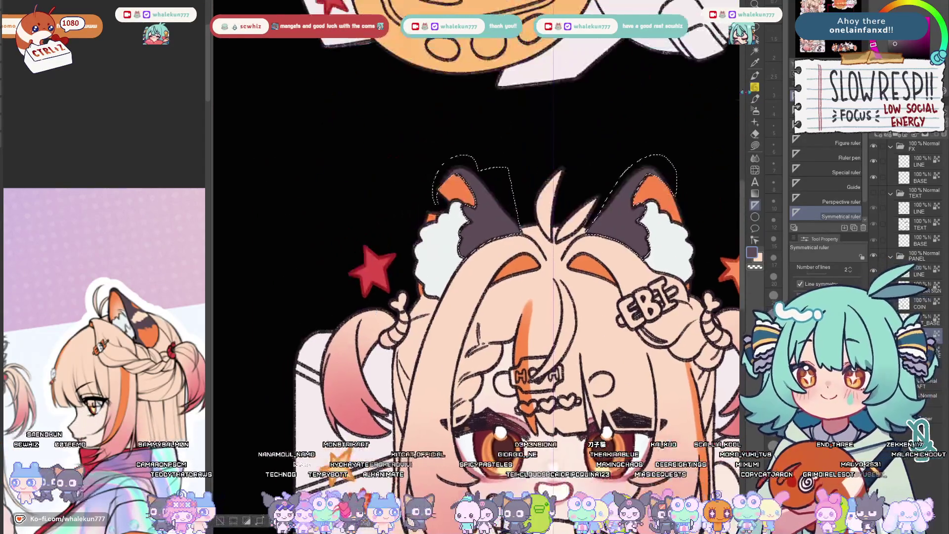
key(b)
scroll(468, 288, up, 2)
alt+click(393, 252)
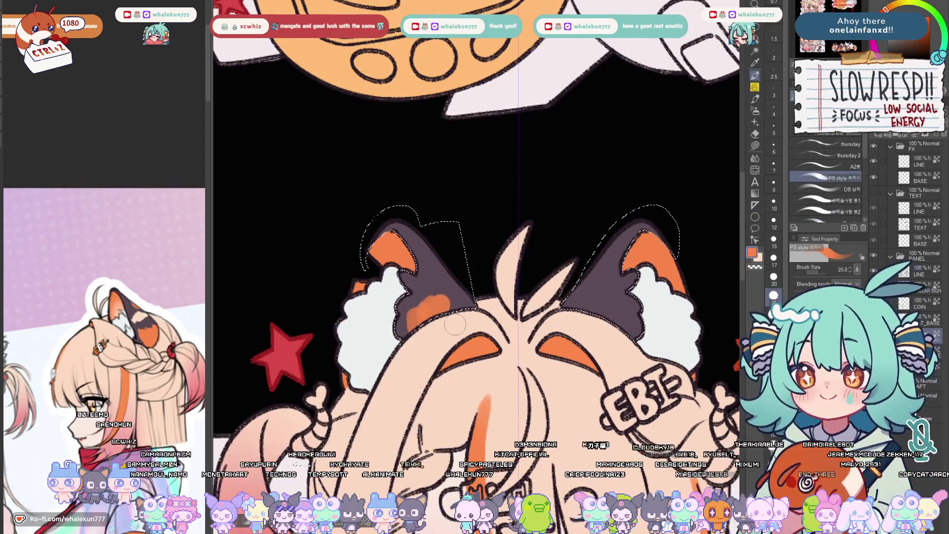
key(ctrl+z)
click(856, 192)
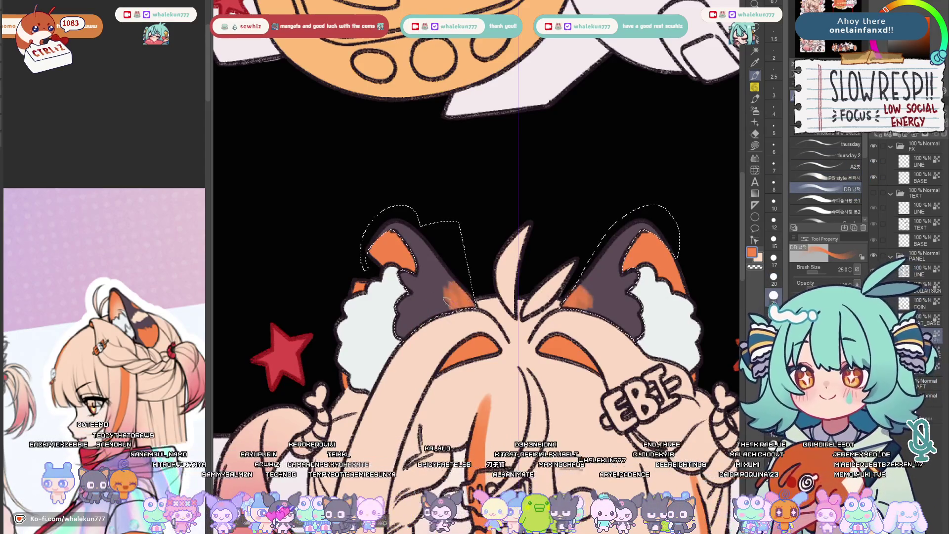
alt+click(414, 299)
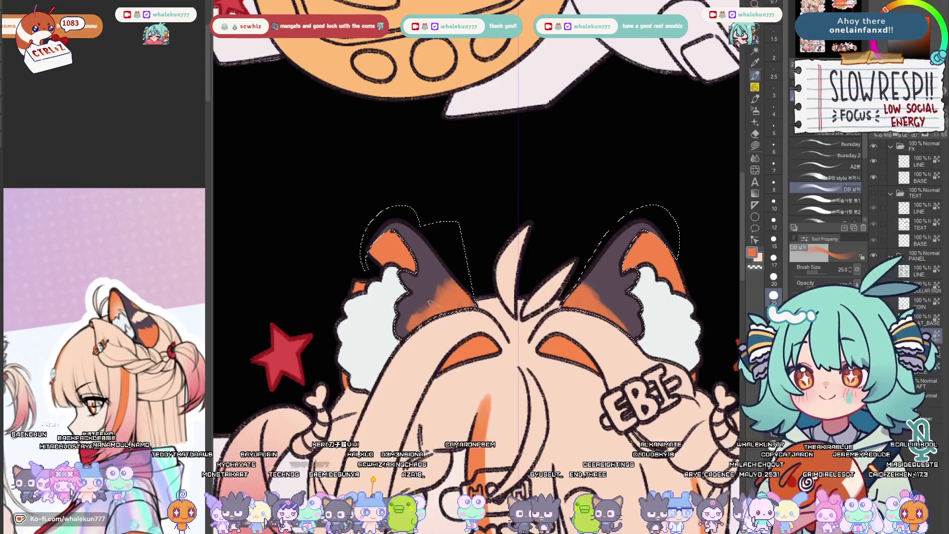
alt+click(407, 317)
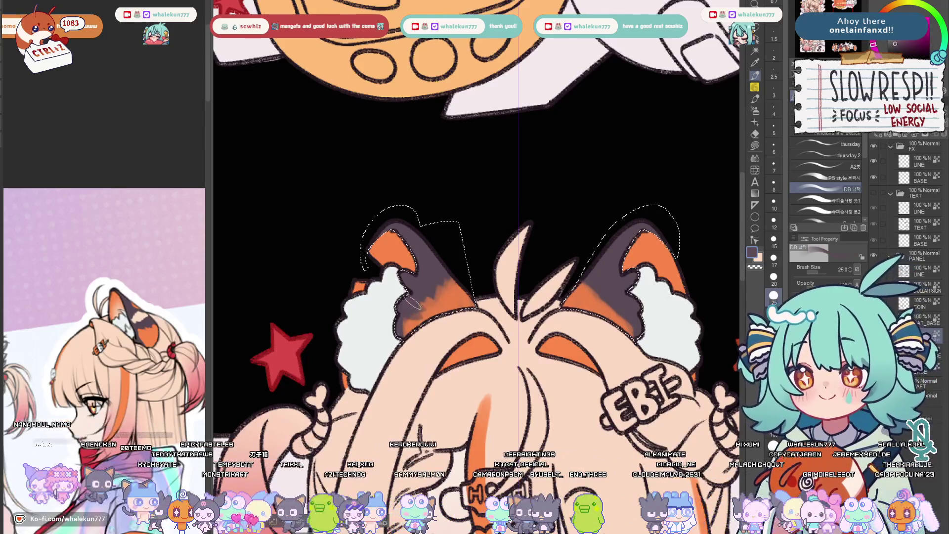
With a smaller A2# brush, paint dark grey-purple over the left ear's orange patch
click(827, 178)
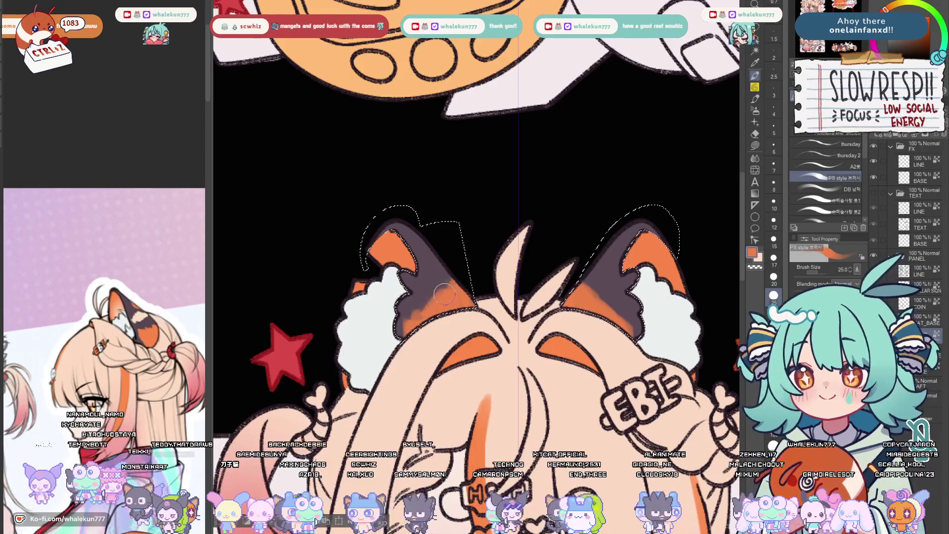
click(827, 166)
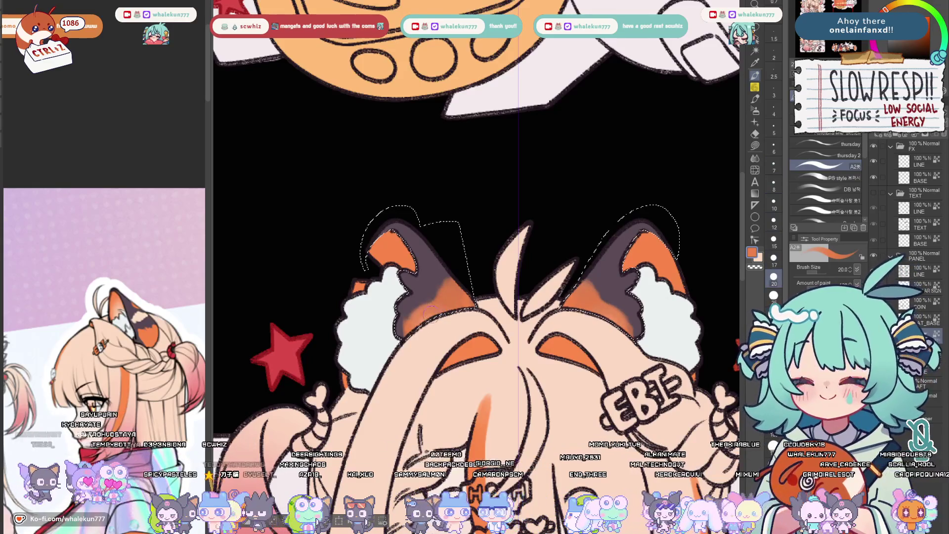
key(bracketleft)
key(bracketleft)
key(bracketleft)
key(bracketleft)
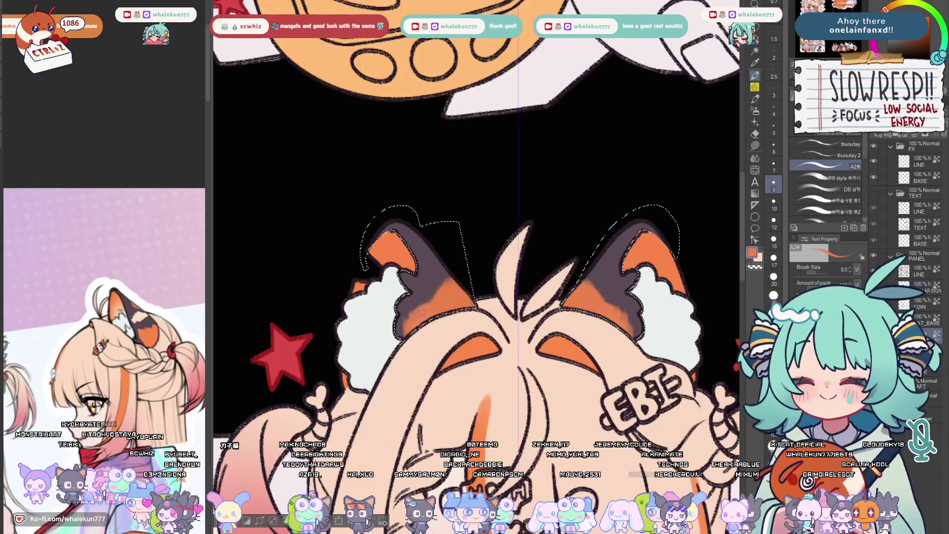
key(b)
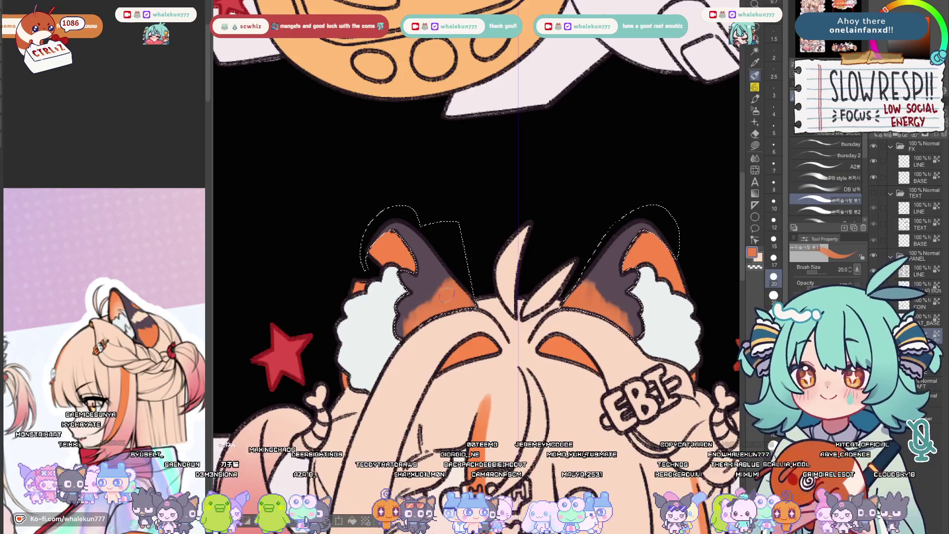
alt+click(410, 303)
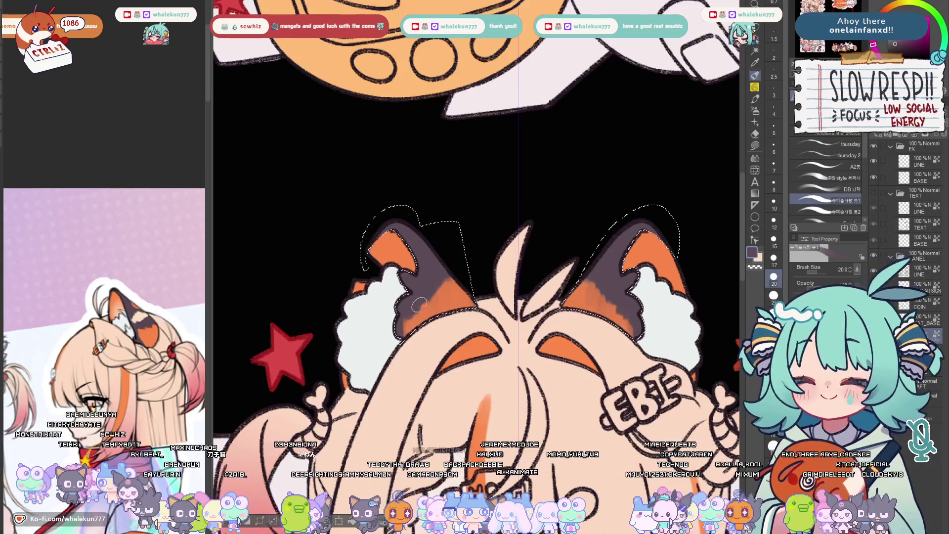
mouse_move(418, 305)
mouse_down()
mouse_move(433, 255)
mouse_move(425, 256)
mouse_up()
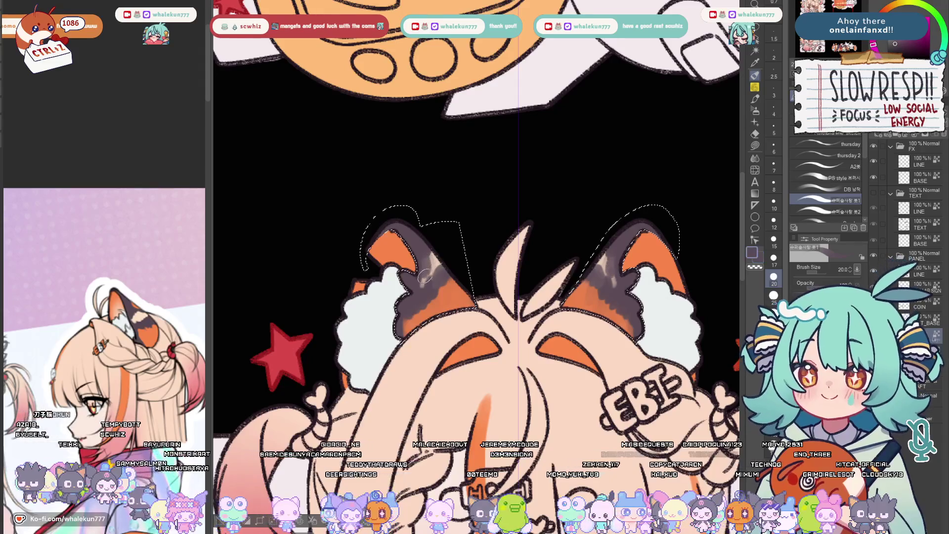
key(x)
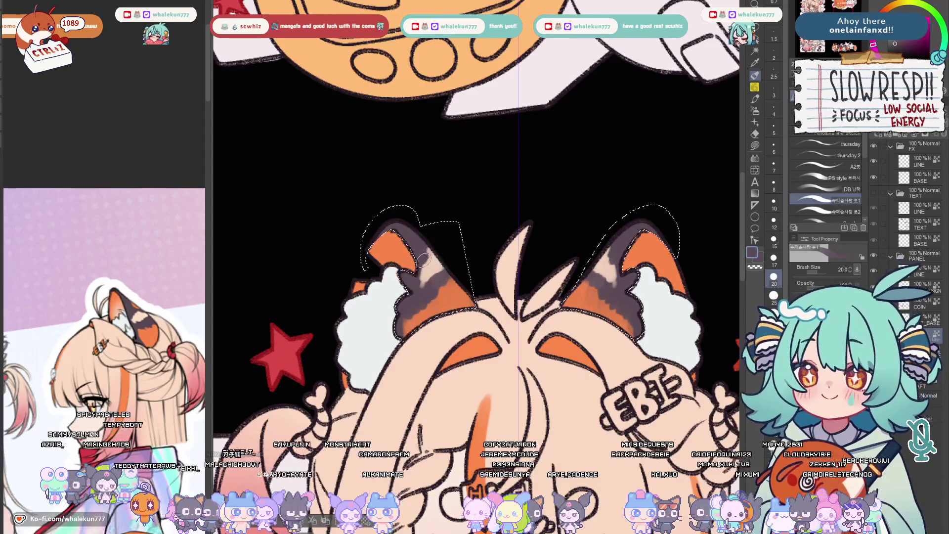
scroll(520, 246, down, 2)
scroll(519, 245, down, 3)
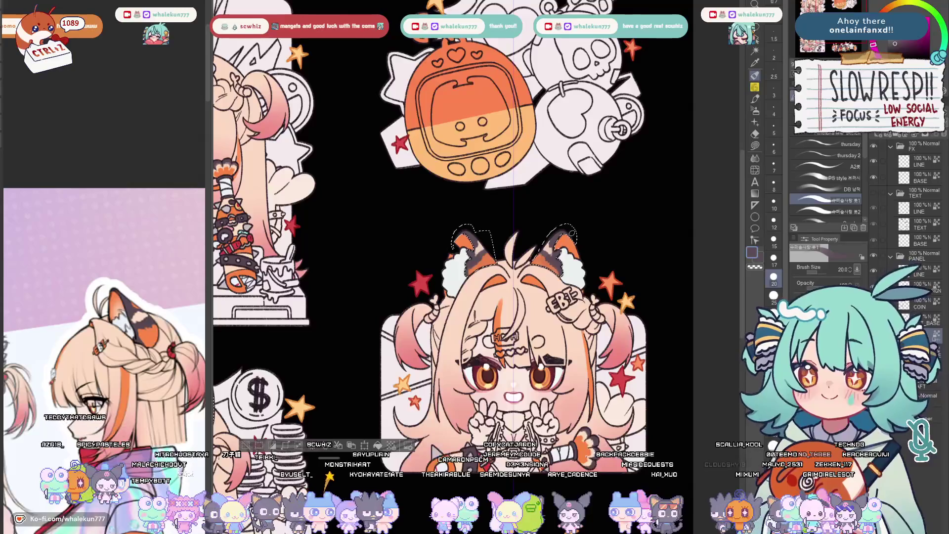
scroll(563, 282, up, 3)
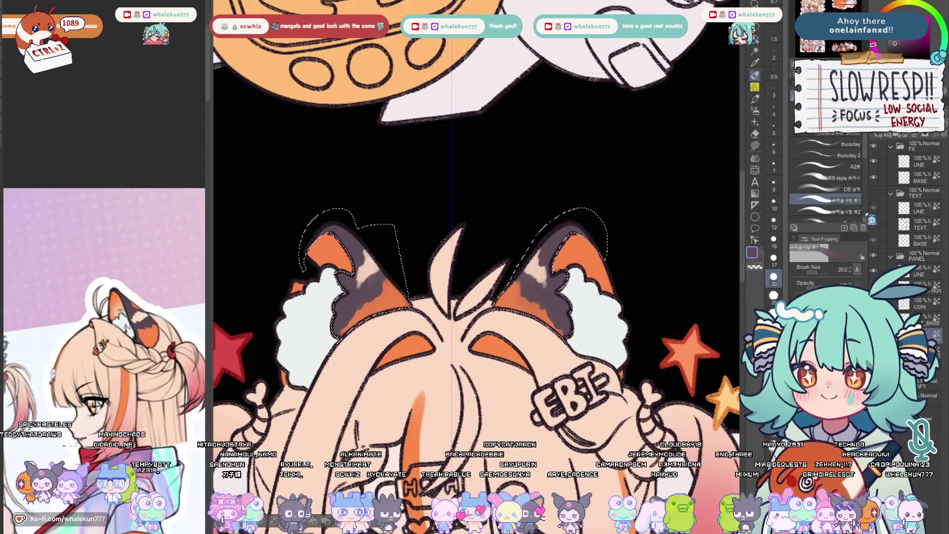
Darken the brown shading on both ears and centre the sticker sheet in view
click(831, 212)
key(ctrl+z)
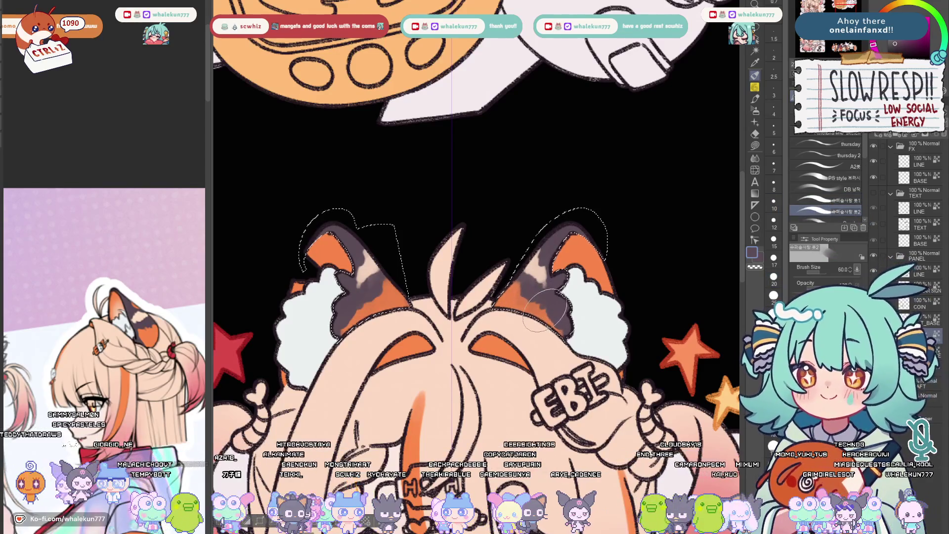
click(774, 239)
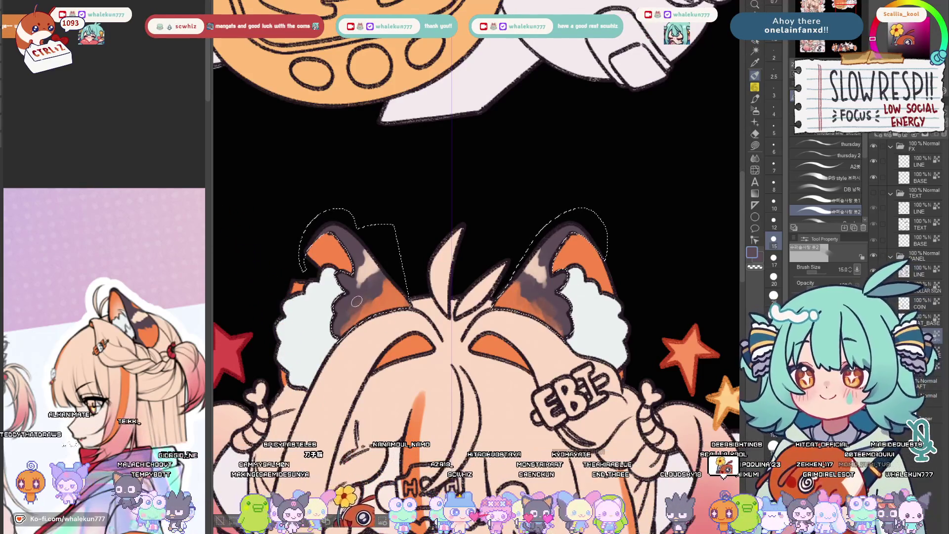
scroll(365, 304, down, 3)
scroll(365, 303, down, 2)
key(ctrl+0)
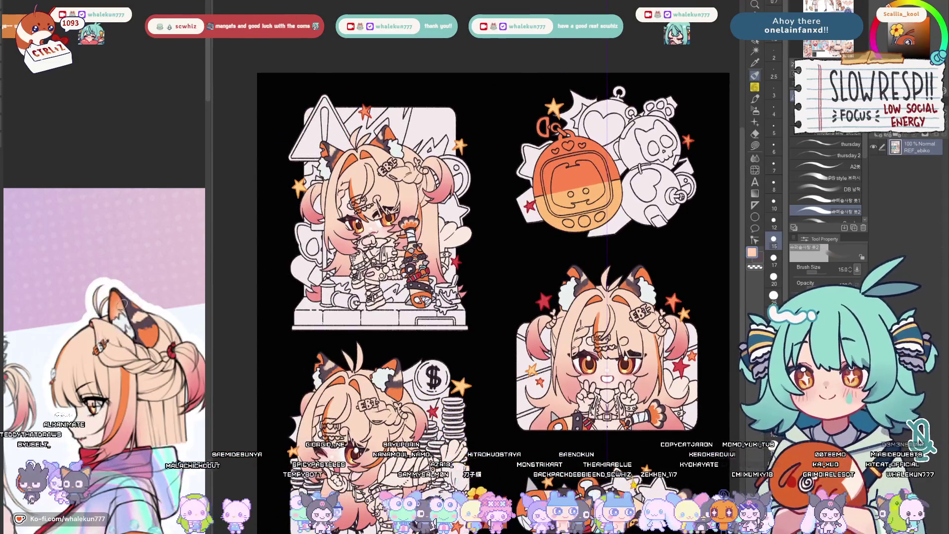
key(w)
drag(494, 253, 515, 307)
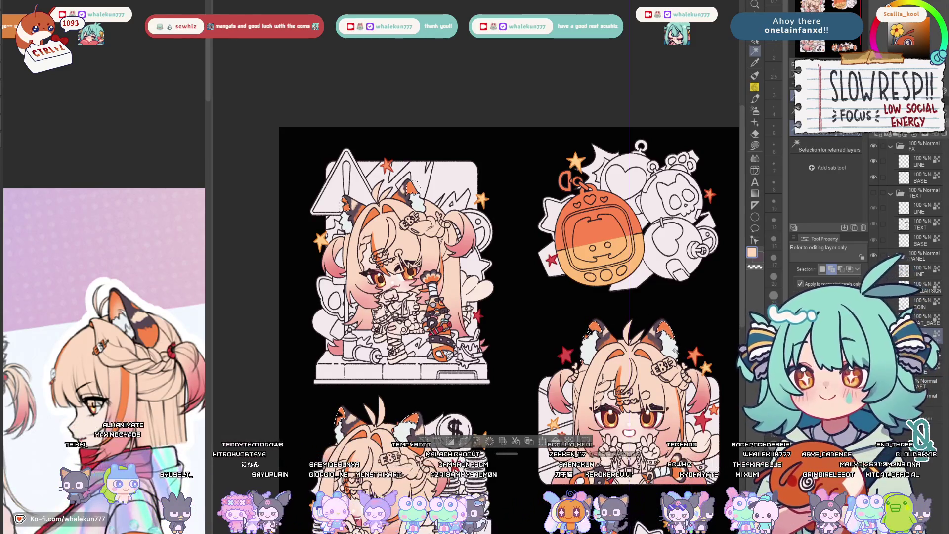
scroll(712, 363, up, 2)
scroll(334, 382, up, 2)
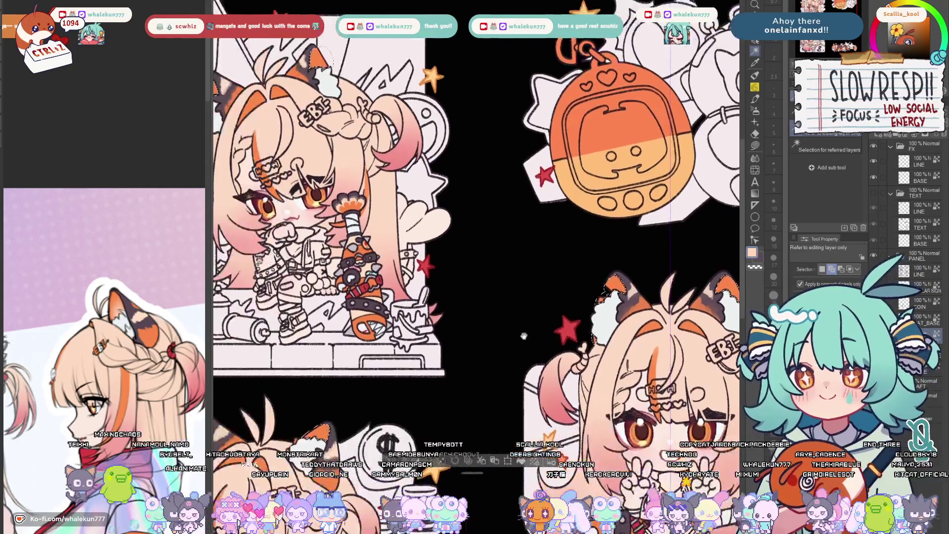
drag(334, 382, 422, 255)
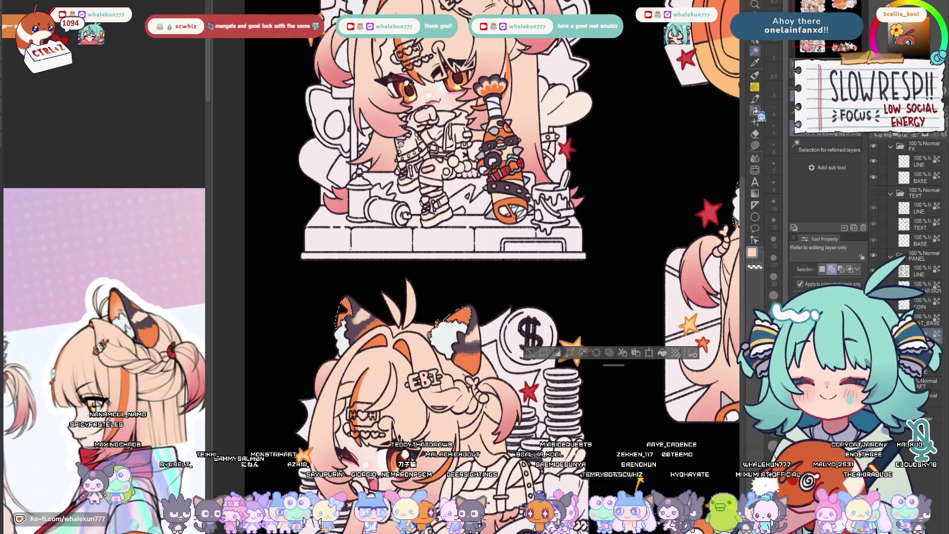
key(b)
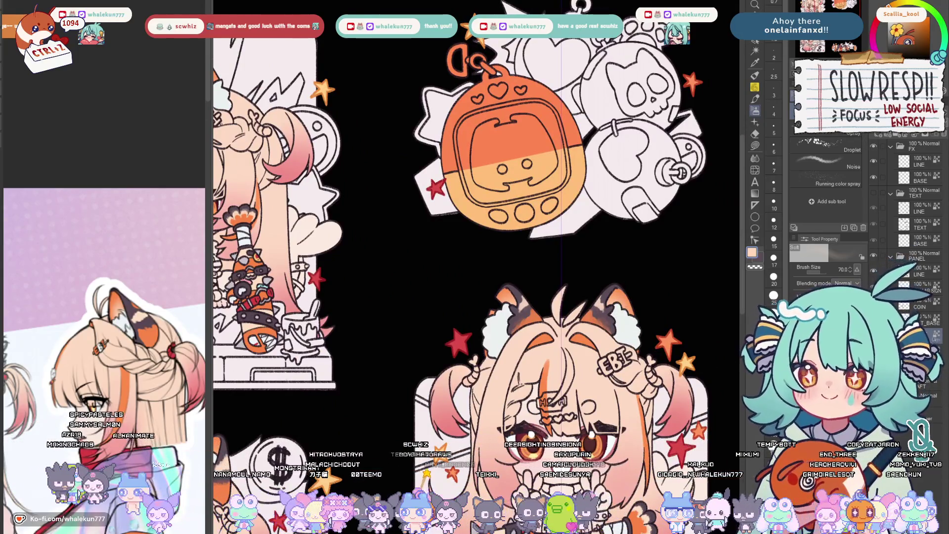
scroll(592, 273, down, 5)
scroll(591, 273, up, 3)
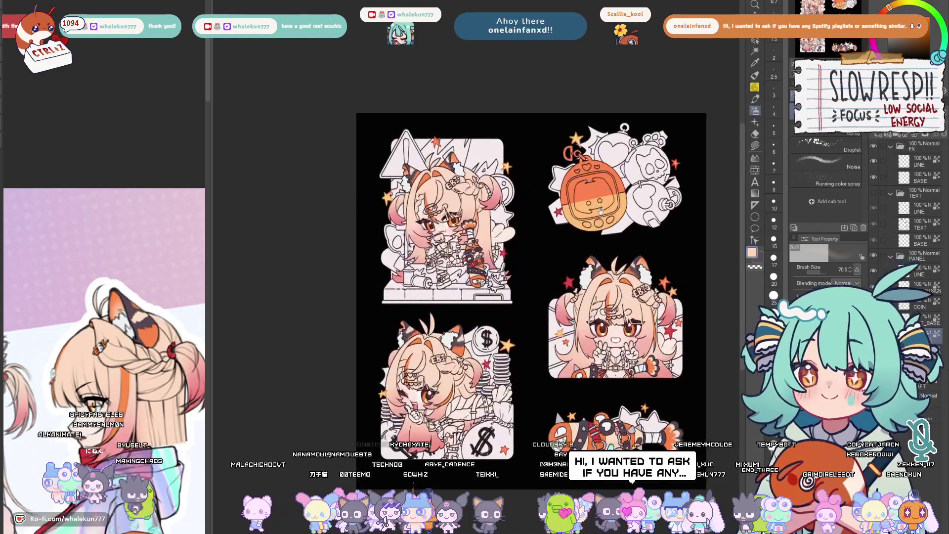
With Lasso fill on the sticker's colour layers, fill the heart hair tie solid red
key(g)
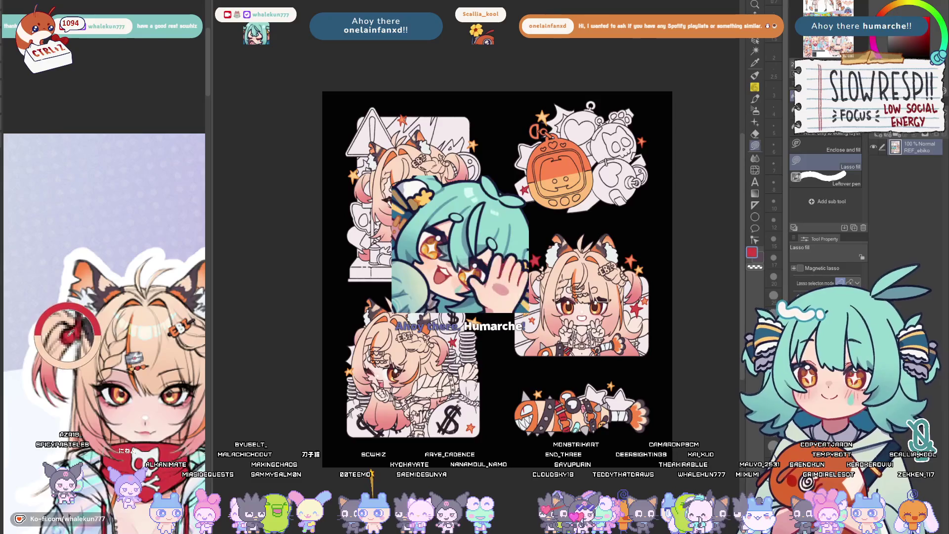
key(ctrl+Tab)
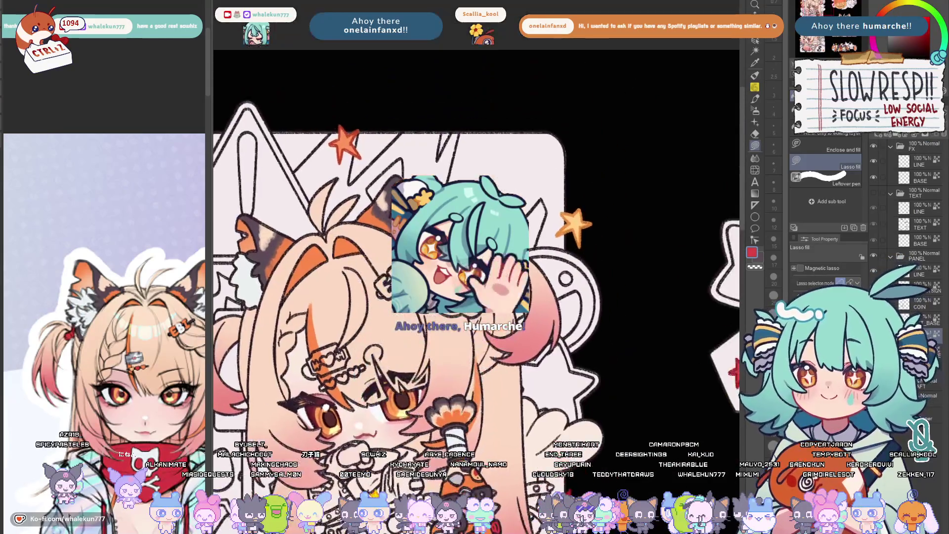
scroll(499, 170, up, 3)
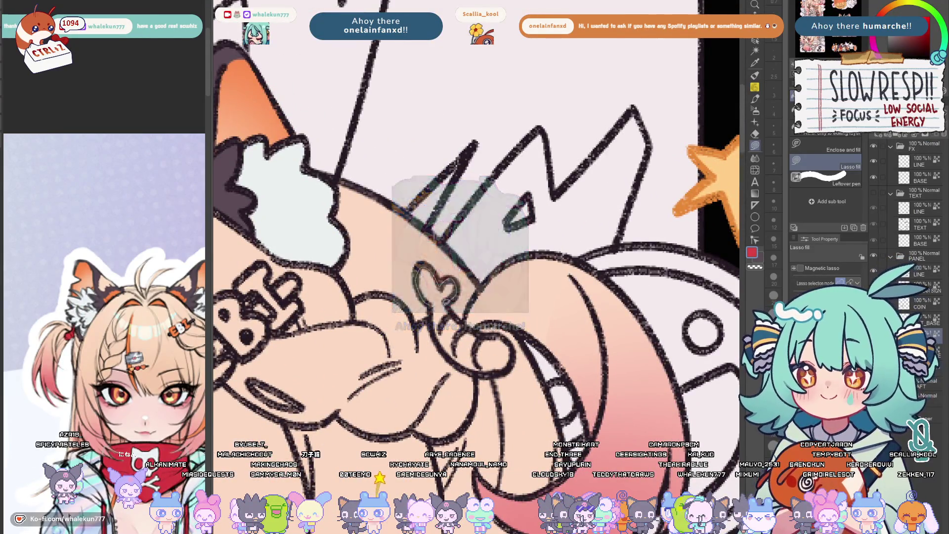
click(433, 298)
drag(502, 333, 445, 345)
scroll(489, 314, down, 5)
scroll(489, 314, up, 5)
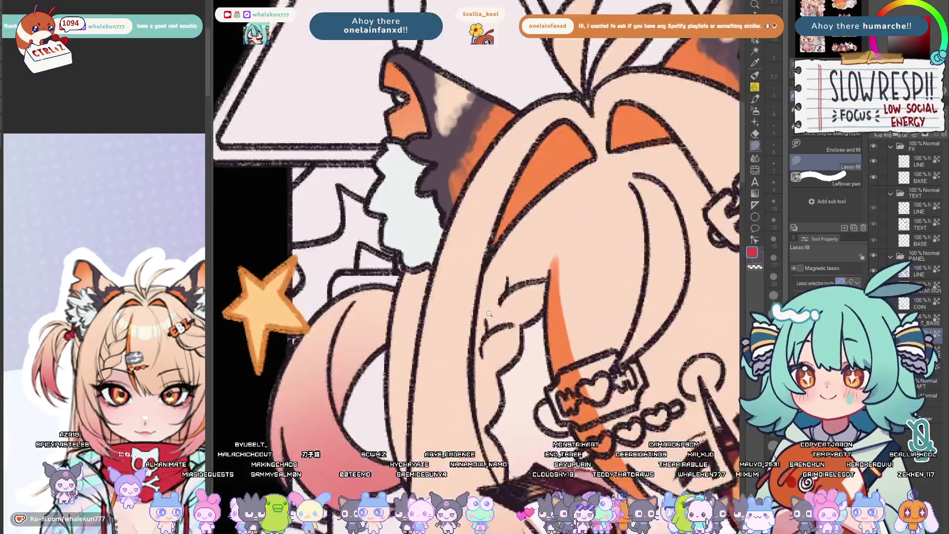
scroll(489, 313, down, 5)
scroll(490, 314, up, 3)
scroll(532, 297, up, 2)
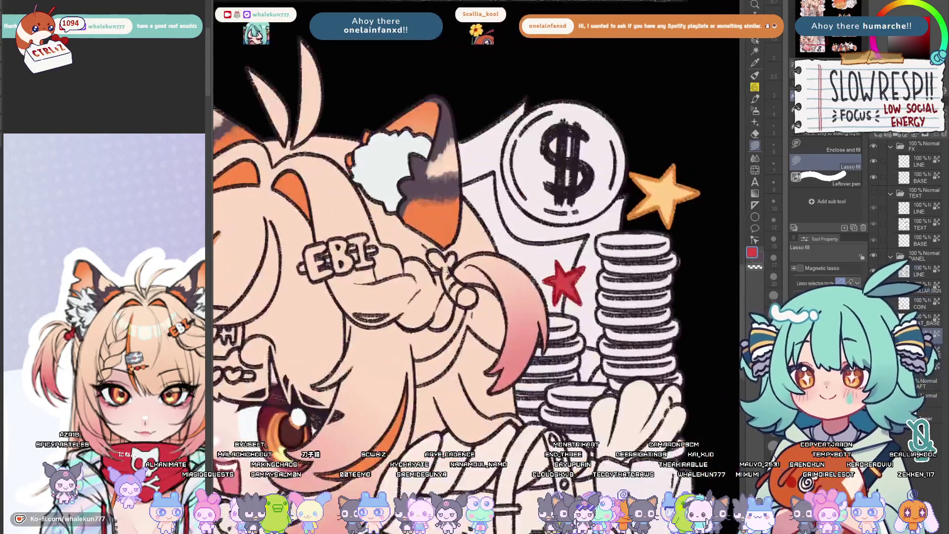
scroll(446, 255, up, 2)
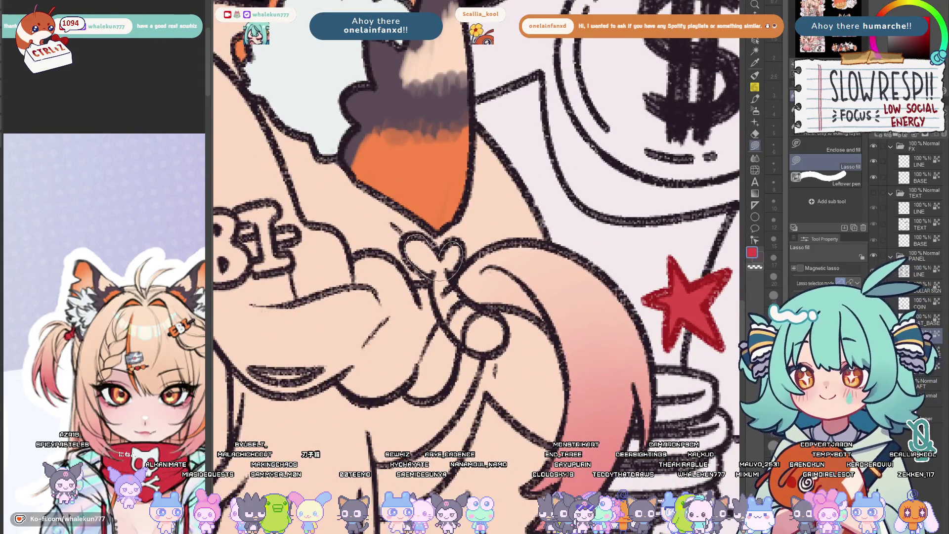
drag(438, 267, 444, 276)
scroll(446, 258, down, 1)
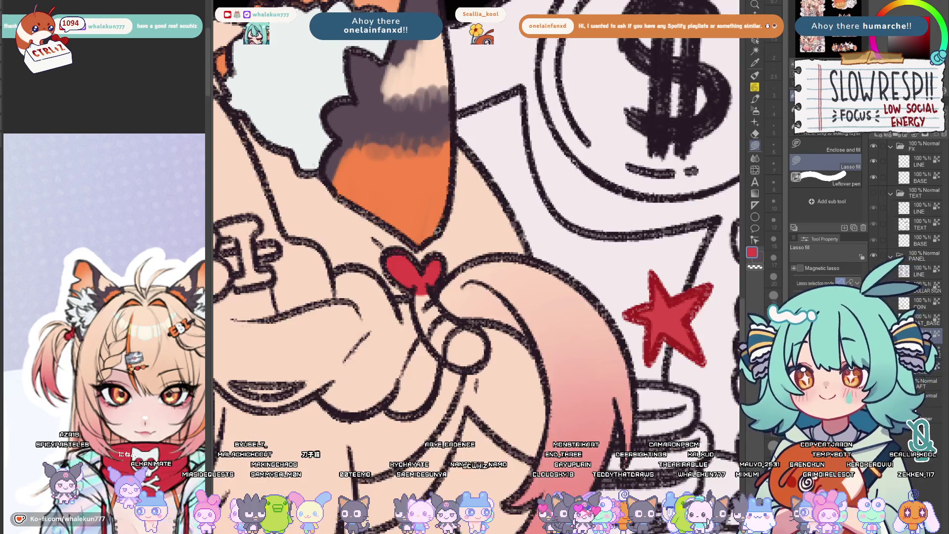
scroll(438, 230, down, 1)
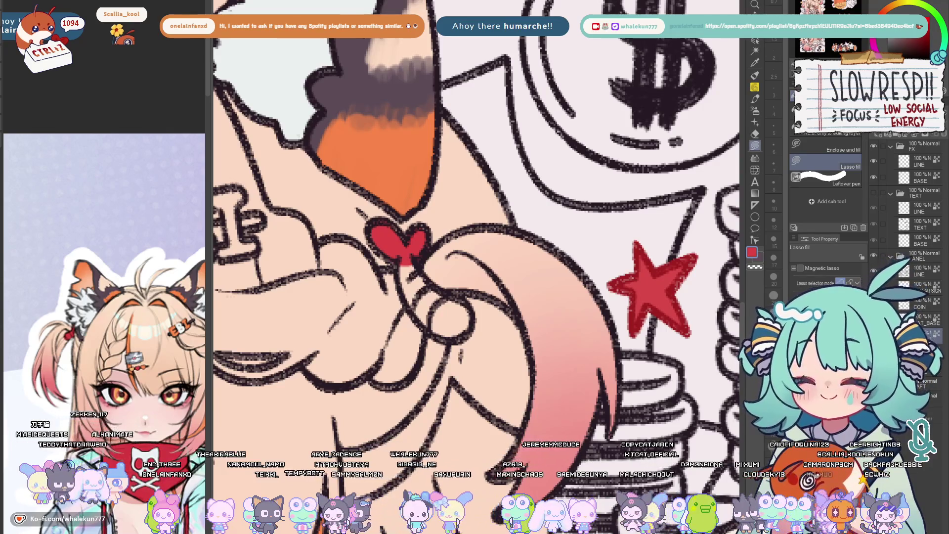
scroll(476, 225, up, 1)
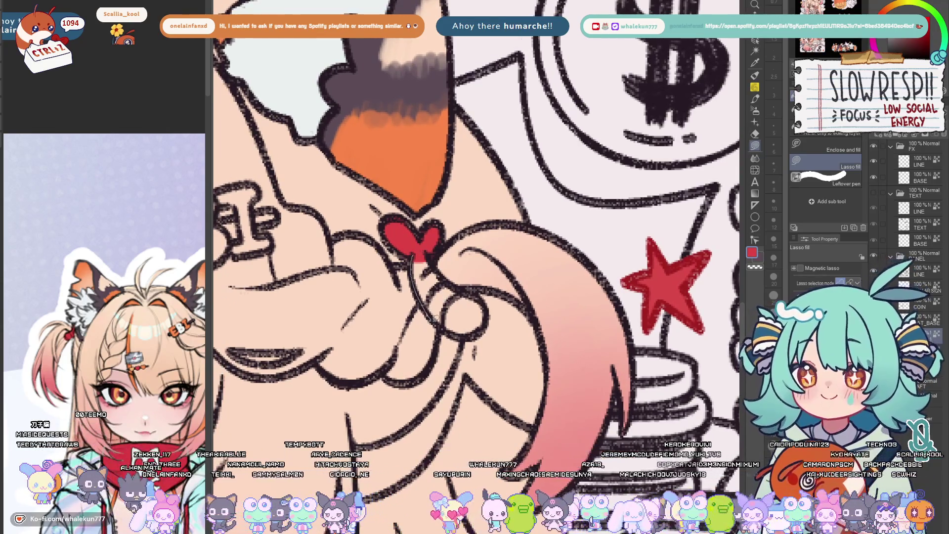
Fill the band below the heart red, toggling undo and redo to compare the result
drag(483, 312, 420, 260)
key(ctrl+z)
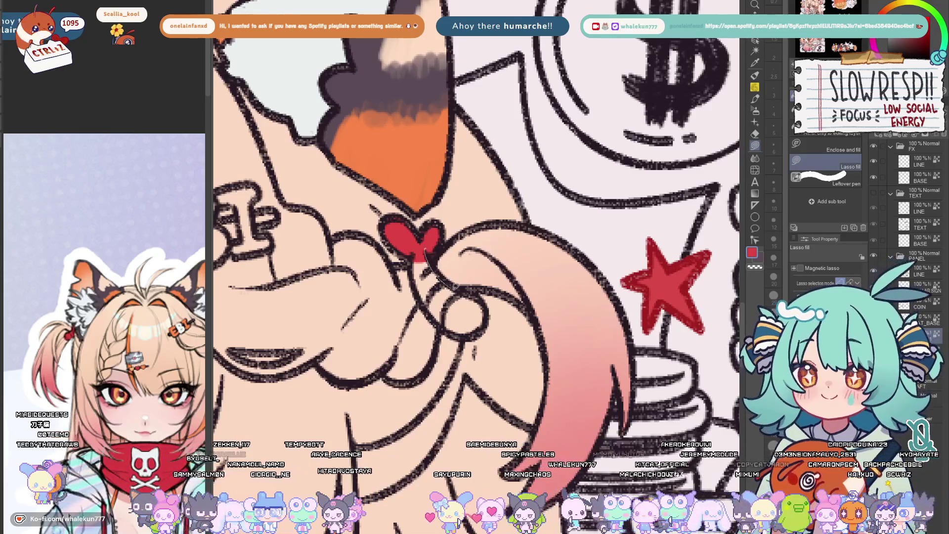
key(ctrl+y)
key(ctrl+z)
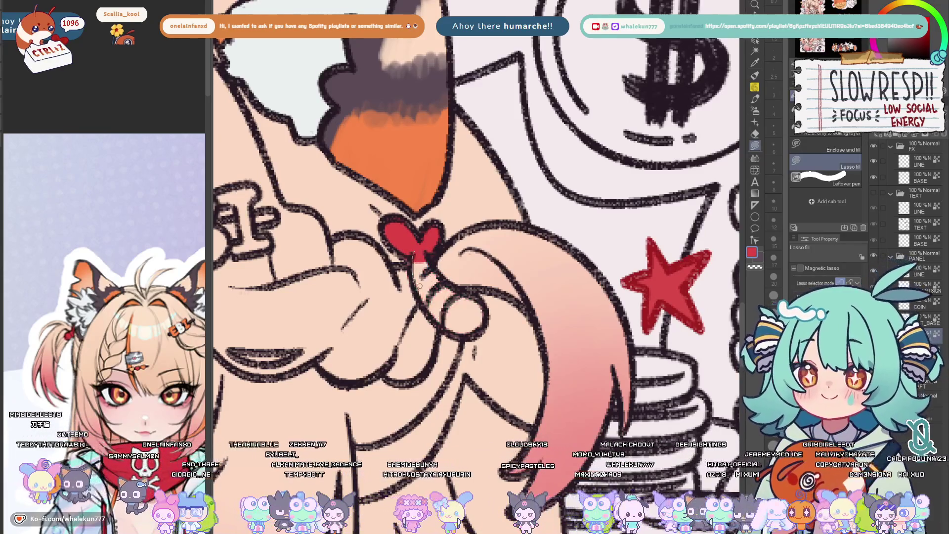
key(ctrl+y)
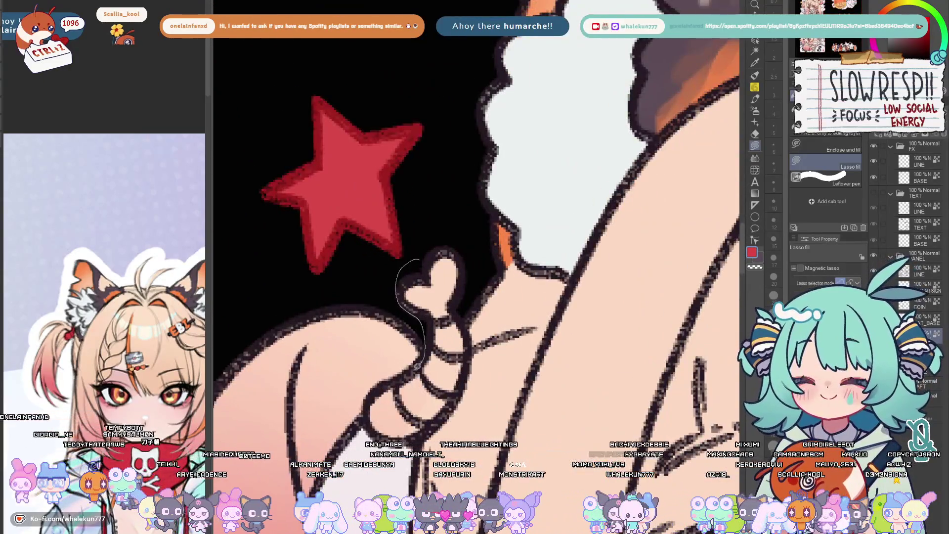
Lasso-fill the second heart tie and its band red, then sample orange from the reference image
drag(421, 364, 366, 415)
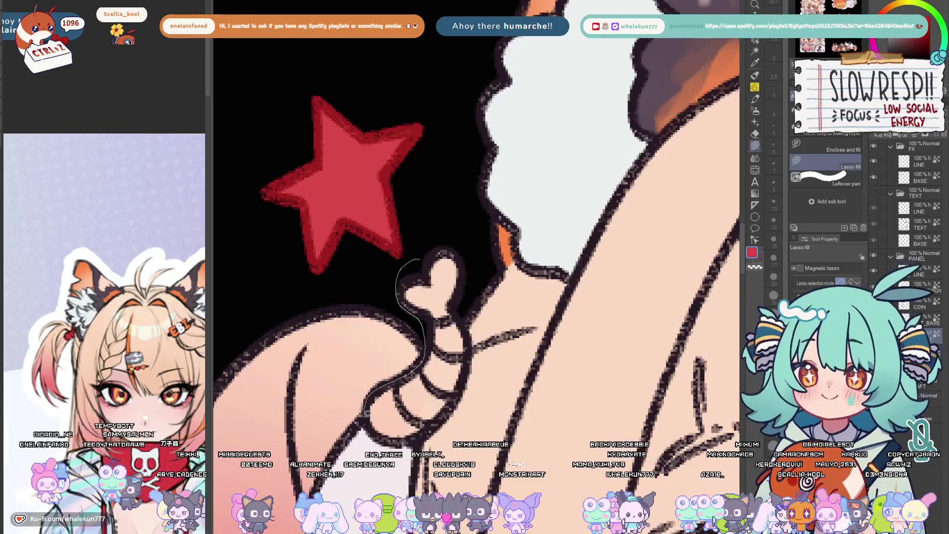
drag(470, 337, 423, 229)
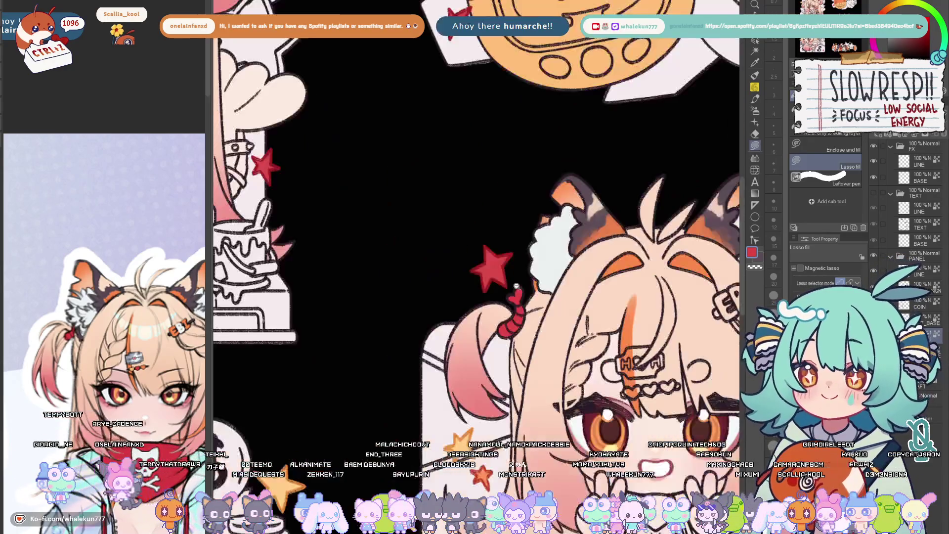
scroll(527, 259, up, 1)
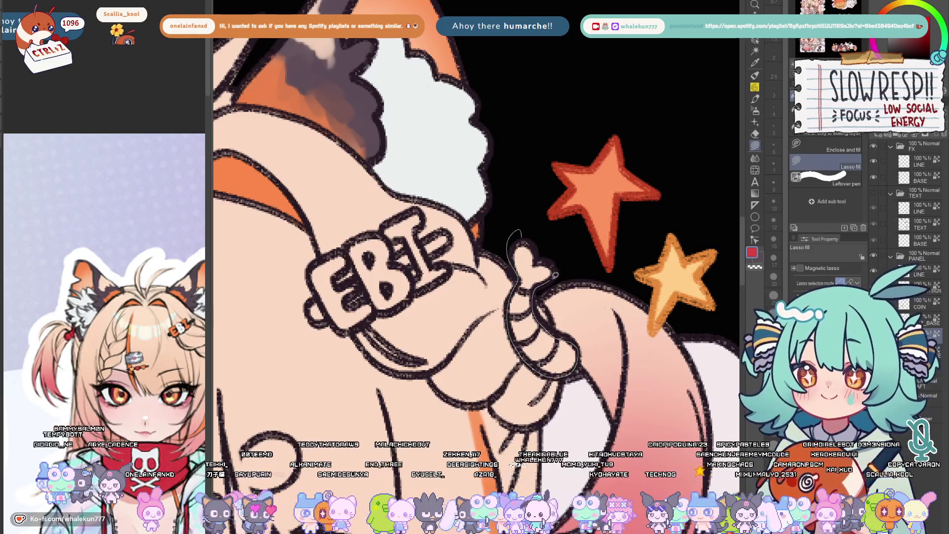
drag(556, 275, 564, 325)
scroll(572, 373, down, 4)
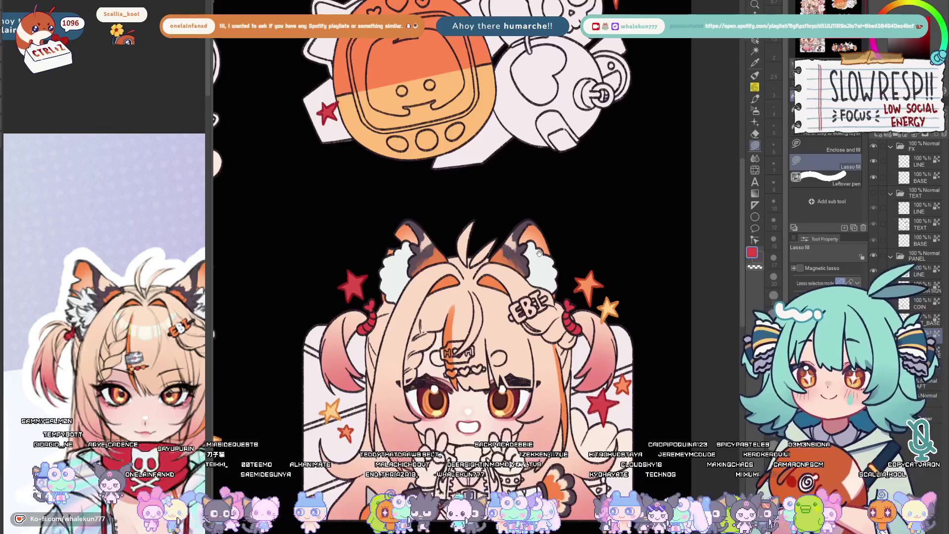
click(171, 359)
scroll(171, 358, up, 3)
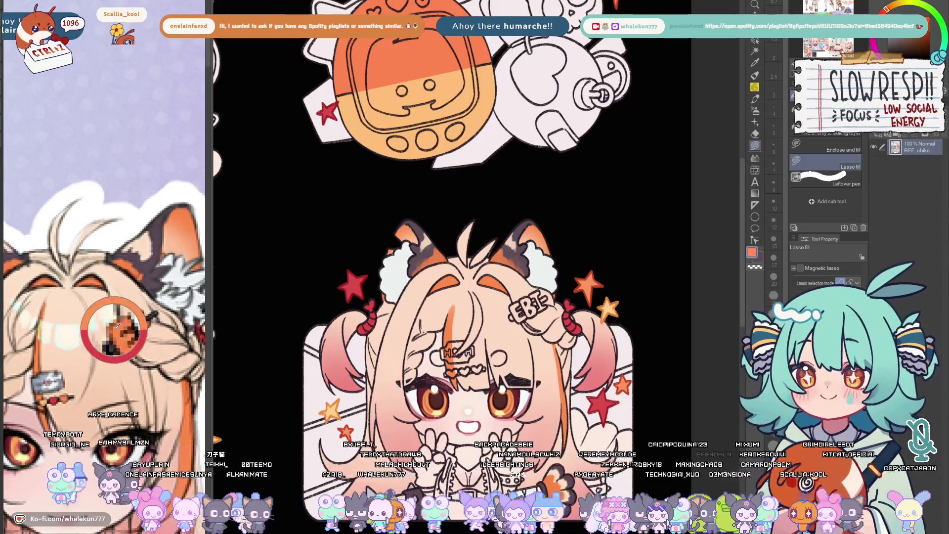
scroll(427, 318, up, 1)
scroll(428, 318, up, 1)
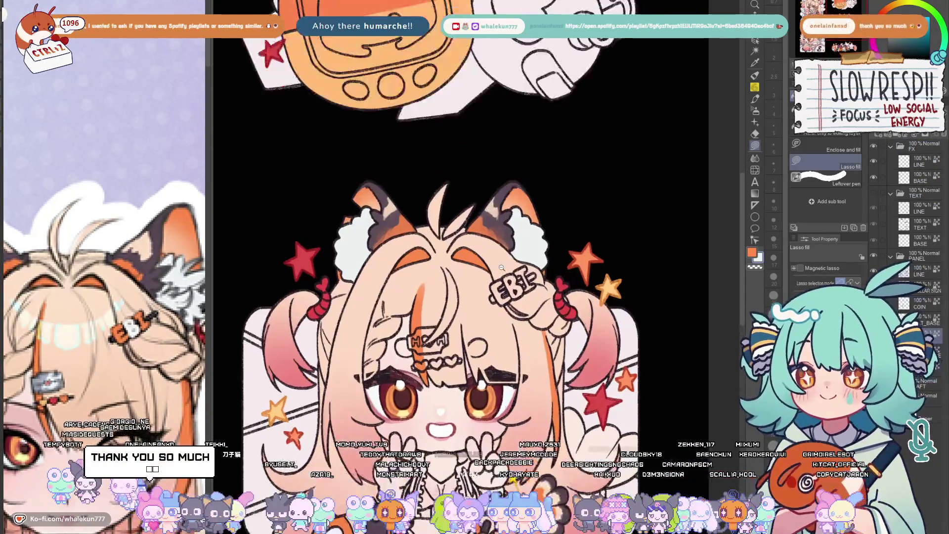
scroll(429, 318, up, 2)
scroll(427, 318, up, 1)
click(112, 319)
scroll(112, 319, up, 1)
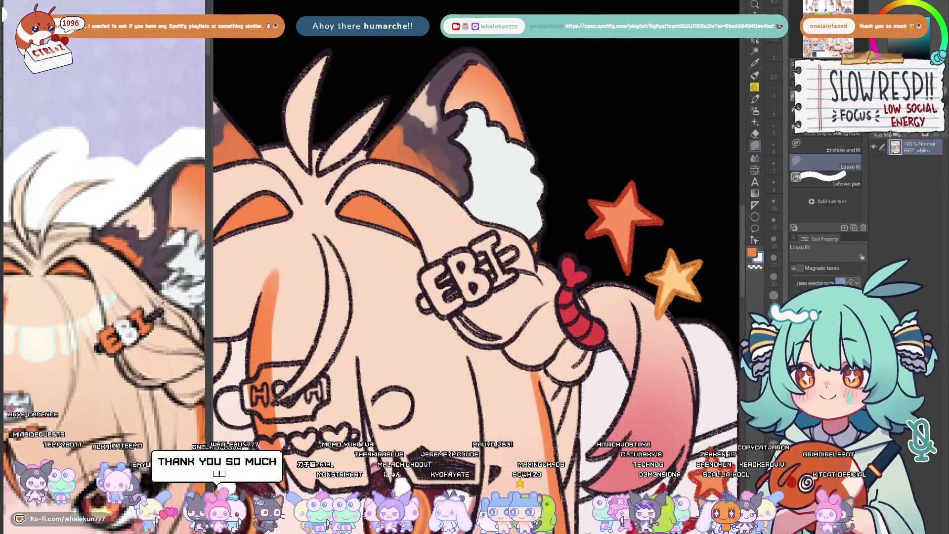
On the sticker's colour layers, lasso-fill the B and I letters of the EBI clip white
click(507, 305)
scroll(507, 306, up, 1)
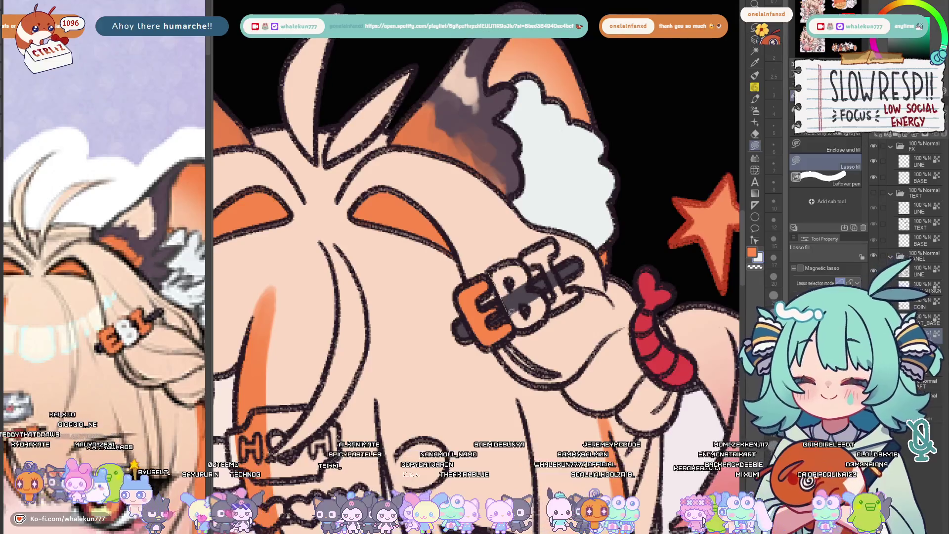
drag(531, 283, 520, 261)
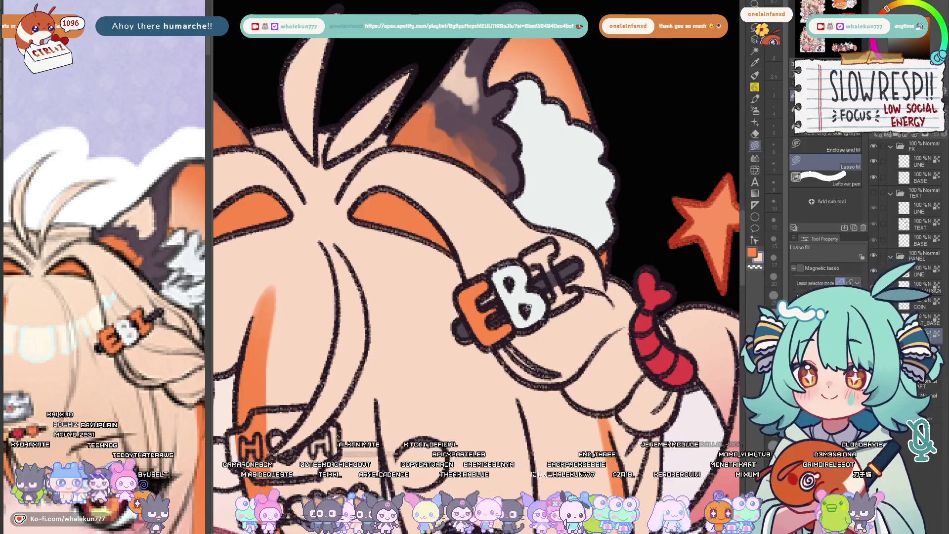
drag(545, 276, 524, 304)
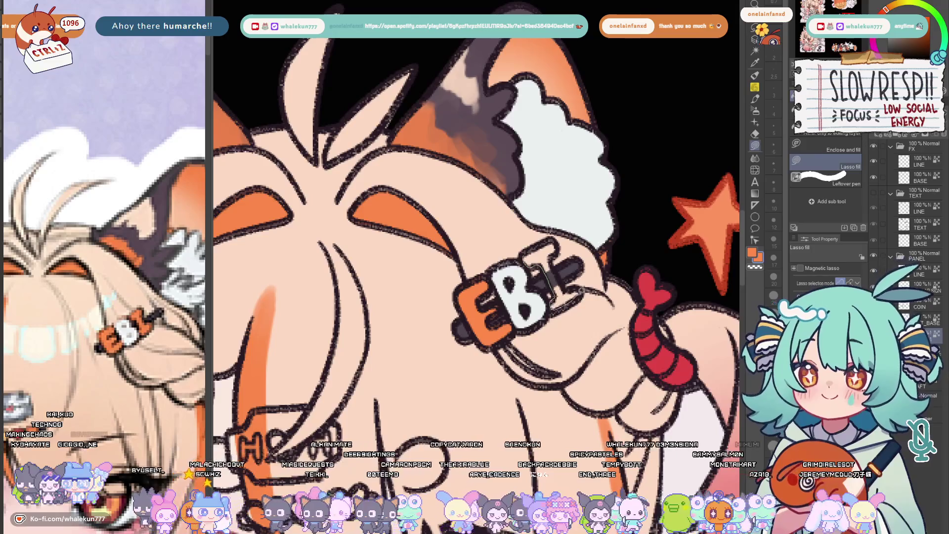
drag(549, 245, 560, 252)
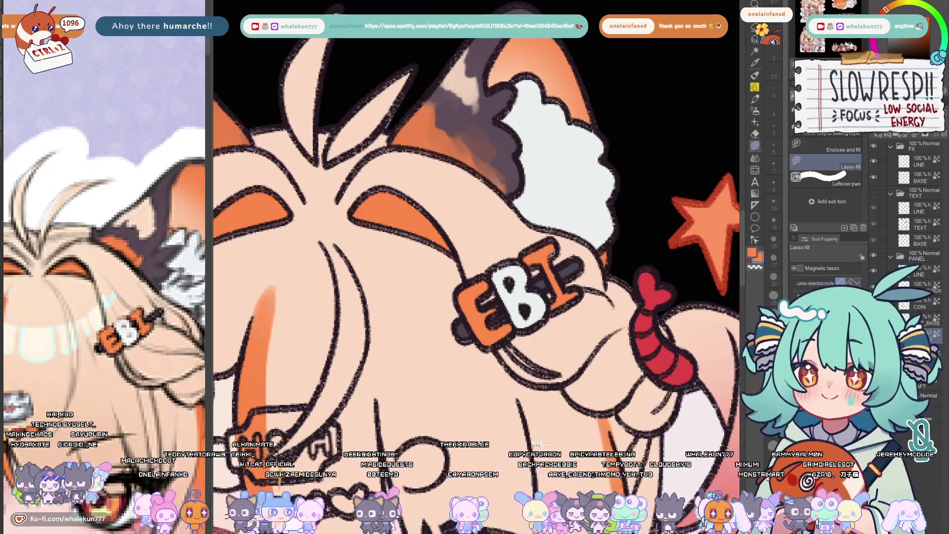
scroll(586, 275, down, 5)
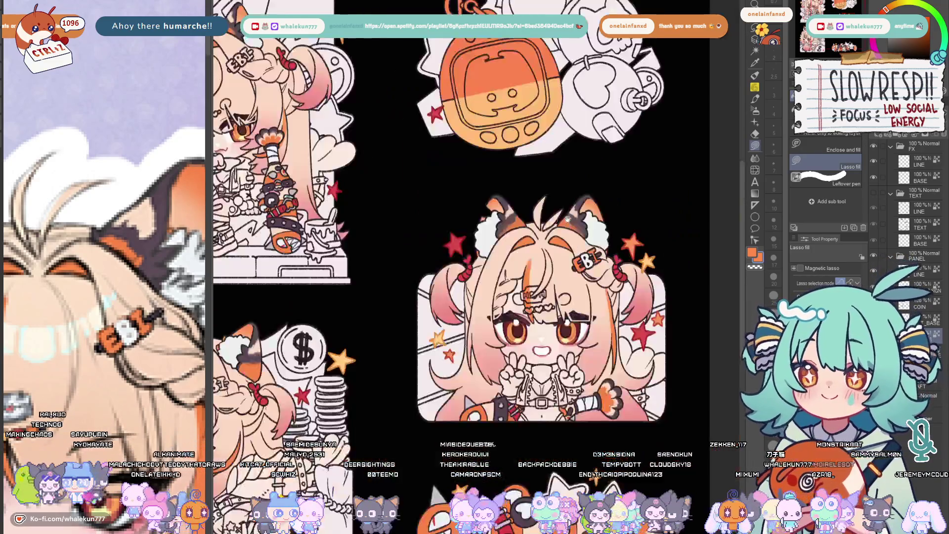
scroll(584, 357, up, 4)
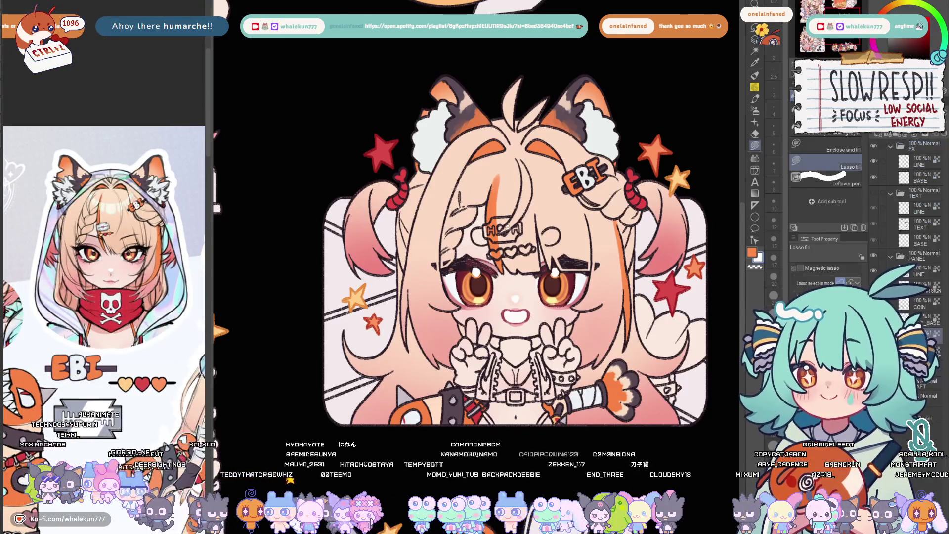
scroll(505, 246, up, 3)
scroll(504, 245, up, 3)
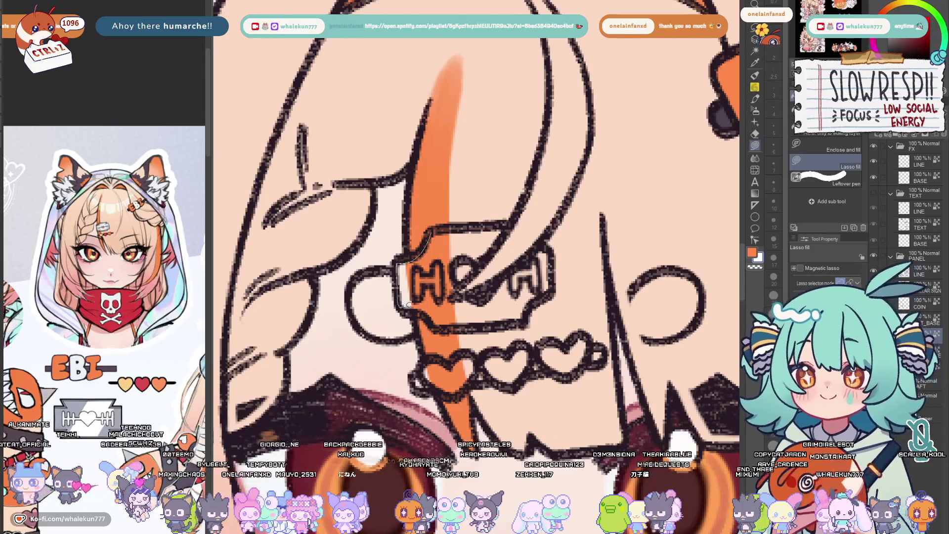
Lasso-fill the plate behind the H-heart-H clip lettering white, then switch to Auto select
drag(430, 236, 468, 234)
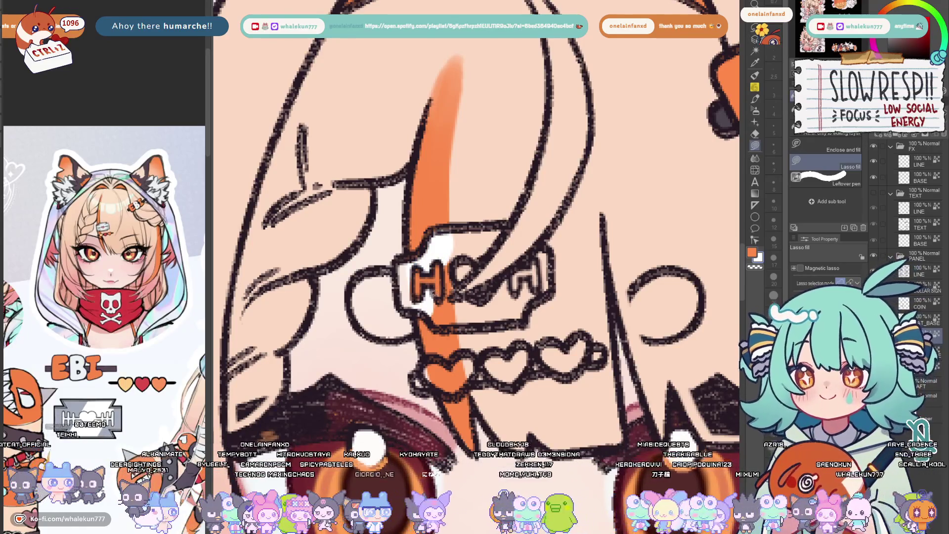
drag(434, 259, 454, 315)
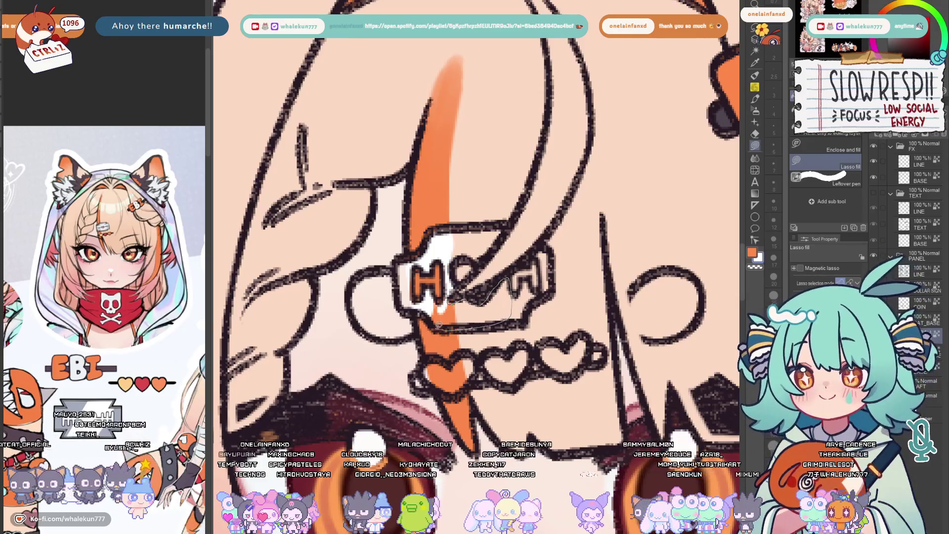
drag(452, 297, 455, 316)
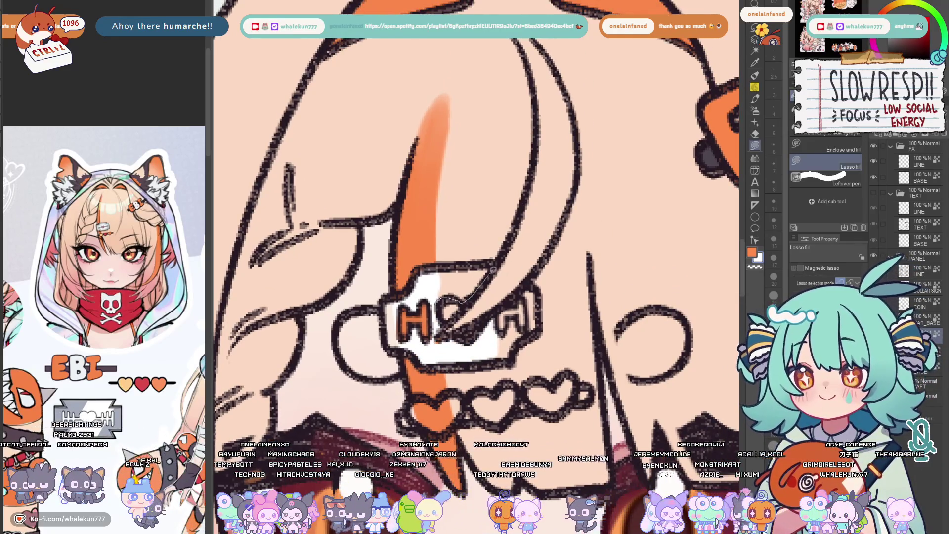
drag(493, 269, 469, 260)
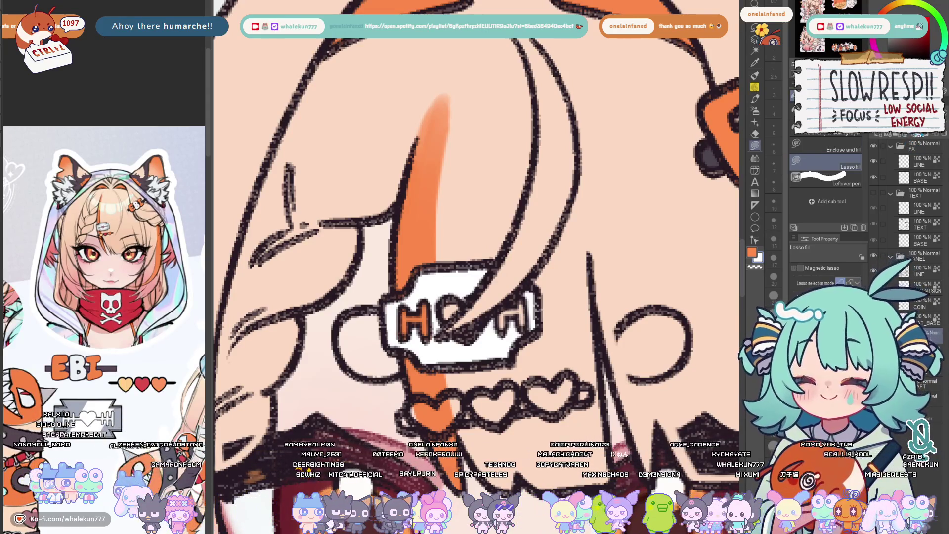
key(w)
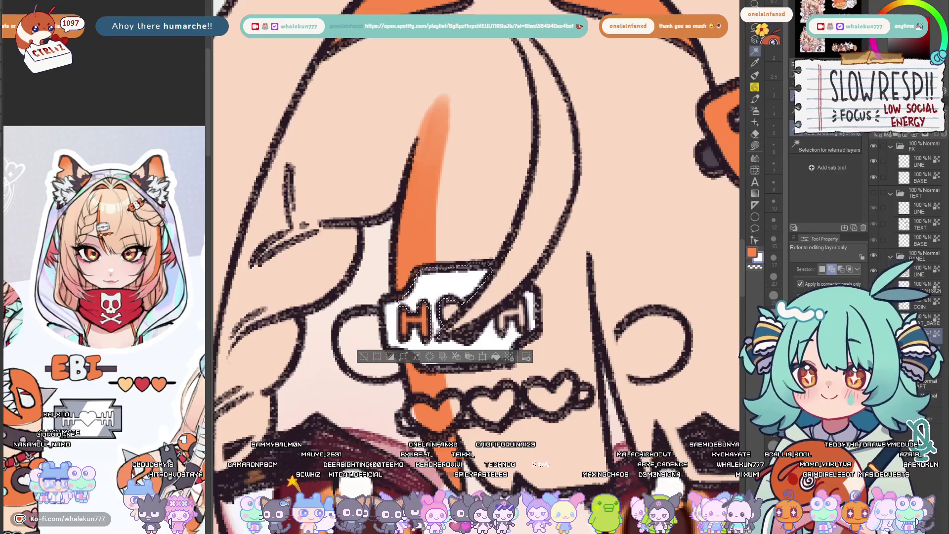
Auto-select the clip plate and brush grey shading with a white diagonal shine
click(488, 343)
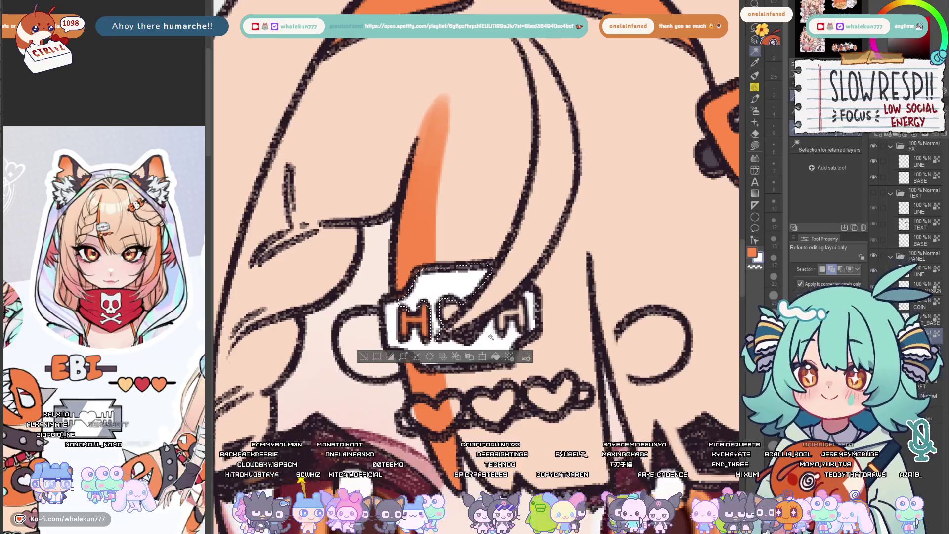
shift+click(460, 358)
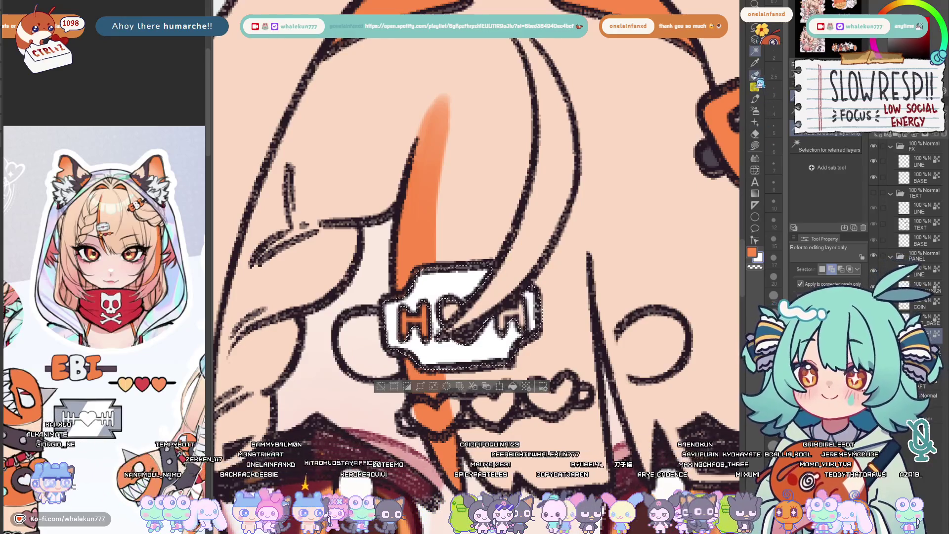
key(b)
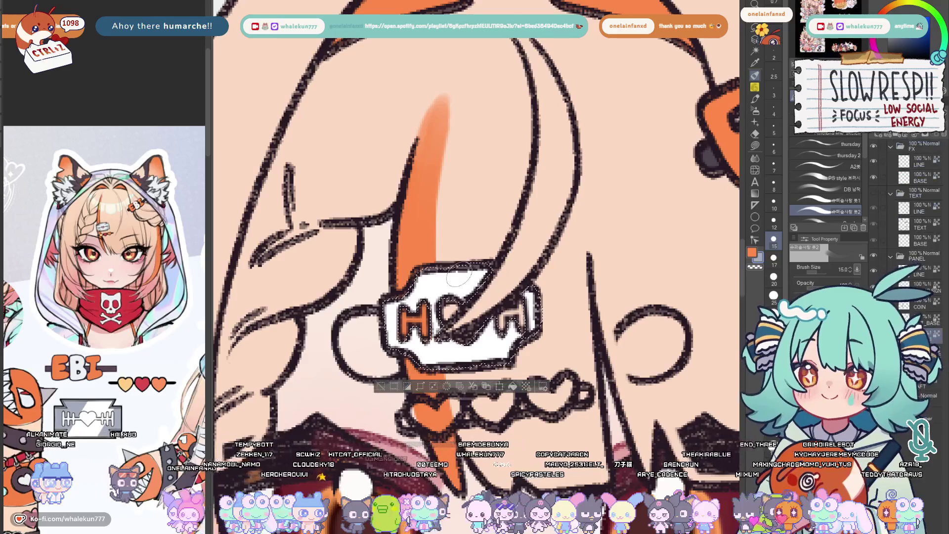
click(824, 178)
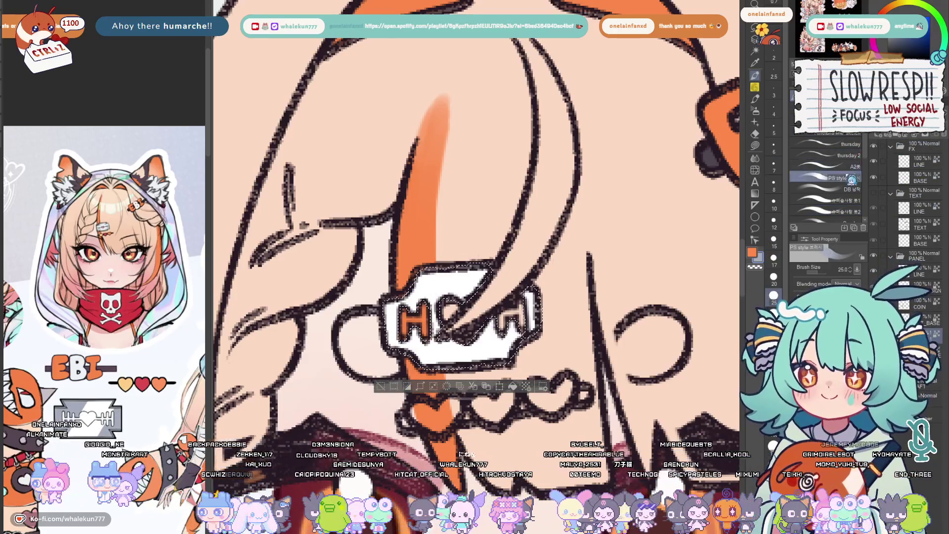
click(831, 201)
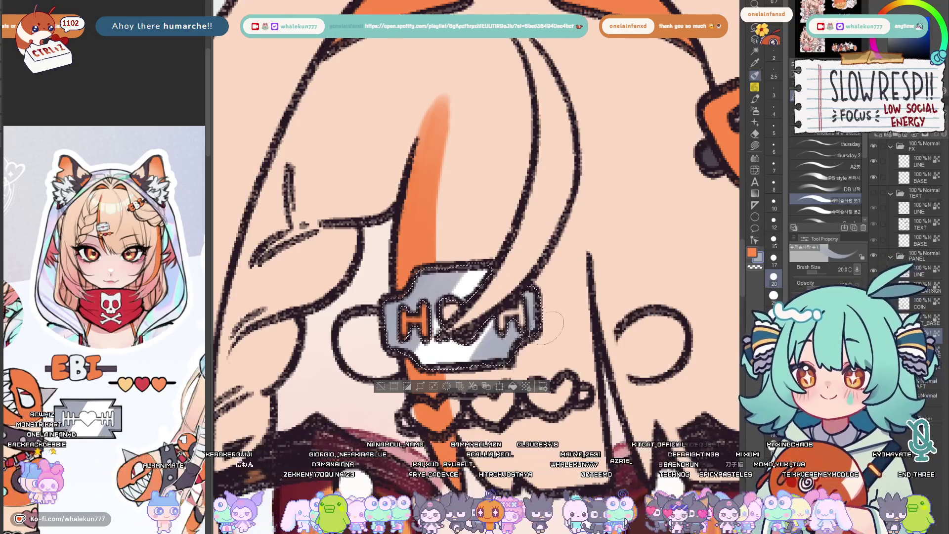
Preview the shading, clear the plate selection and return to Lasso fill near the hearts
key(ctrl+d)
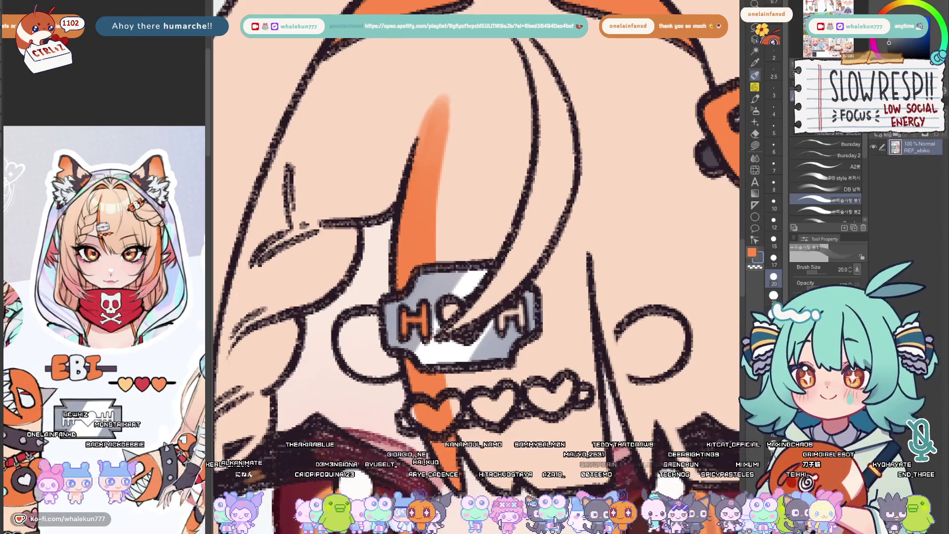
key(ctrl+z)
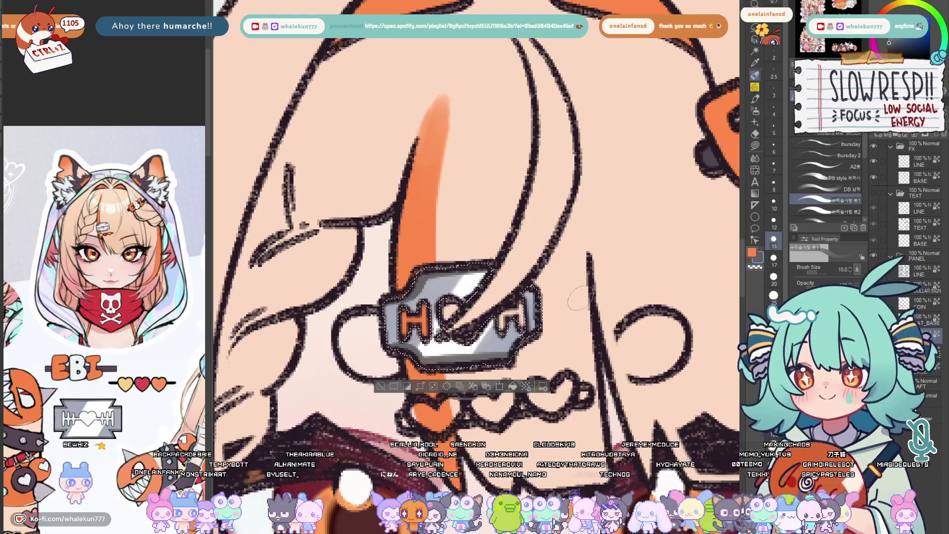
key(ctrl+d)
key(g)
drag(320, 326, 276, 306)
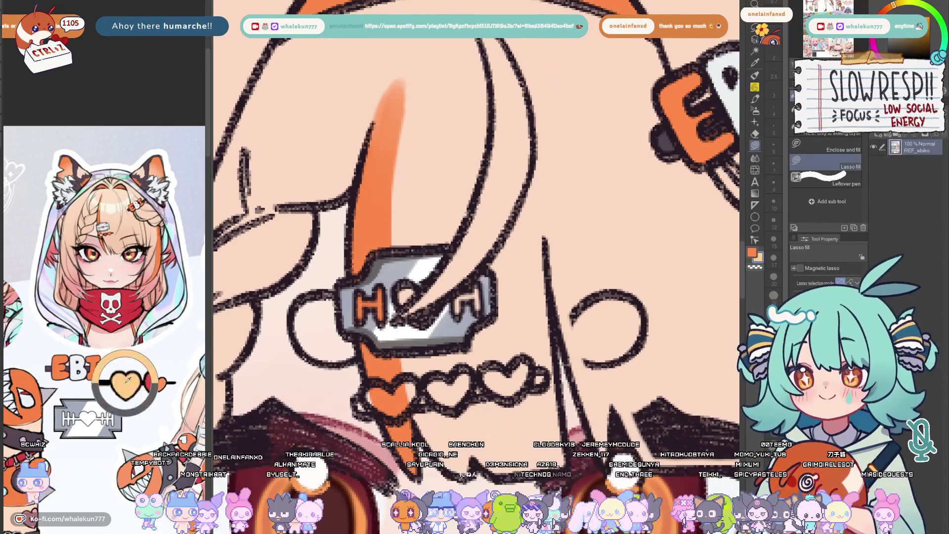
scroll(276, 306, up, 1)
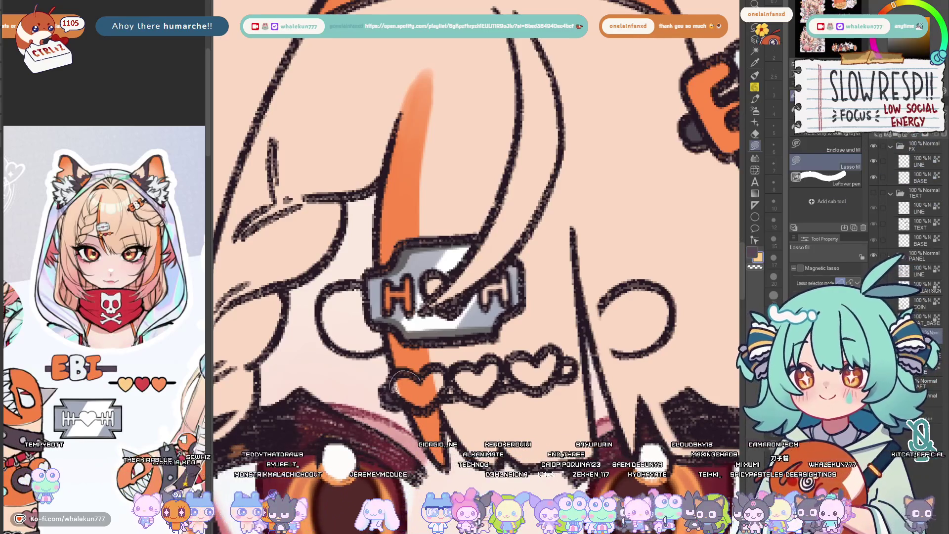
Fill the clip's left heart pale yellow and the third heart dark red
mouse_move(393, 371)
mouse_down()
mouse_move(445, 401)
mouse_move(442, 382)
mouse_move(496, 375)
mouse_up()
alt+click(438, 381)
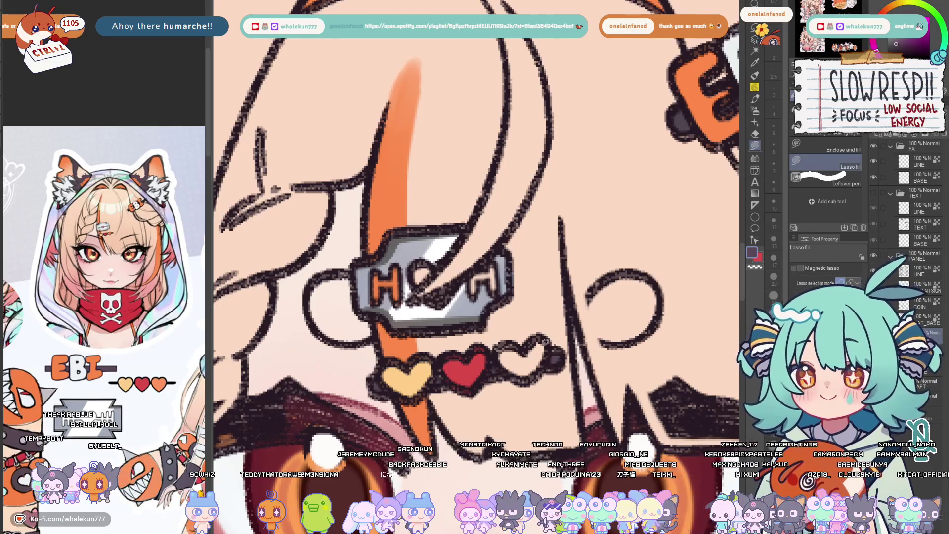
drag(539, 373, 552, 343)
scroll(534, 297, down, 5)
scroll(534, 248, up, 2)
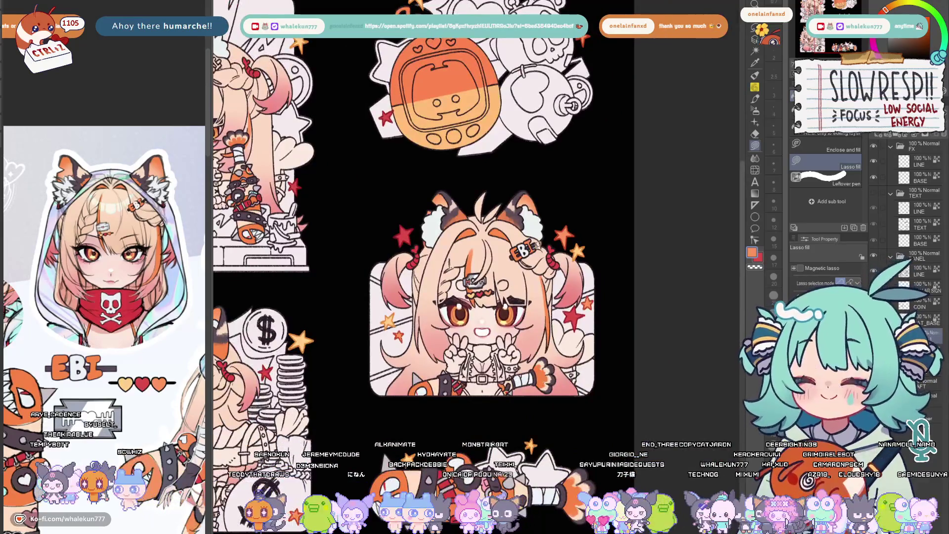
drag(473, 410, 561, 358)
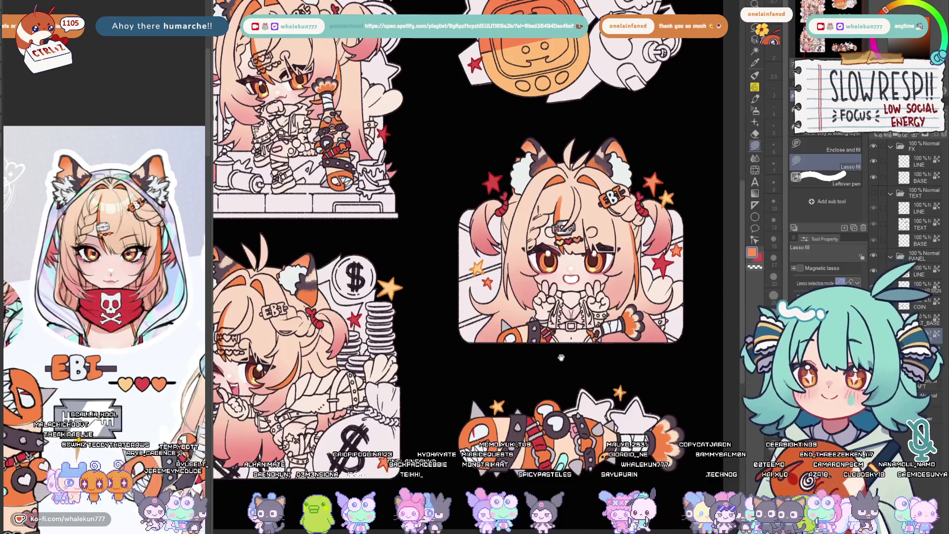
drag(633, 263, 615, 271)
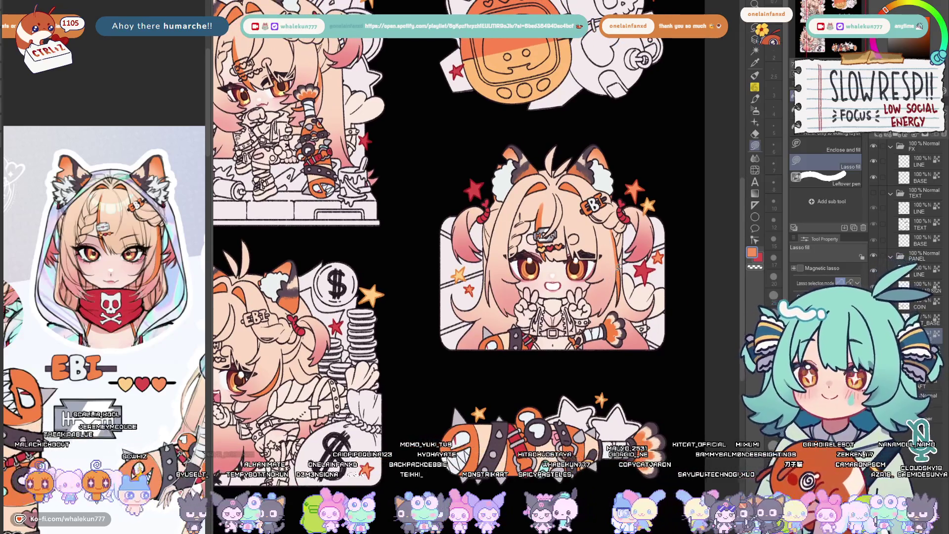
scroll(592, 309, down, 1)
scroll(592, 310, down, 1)
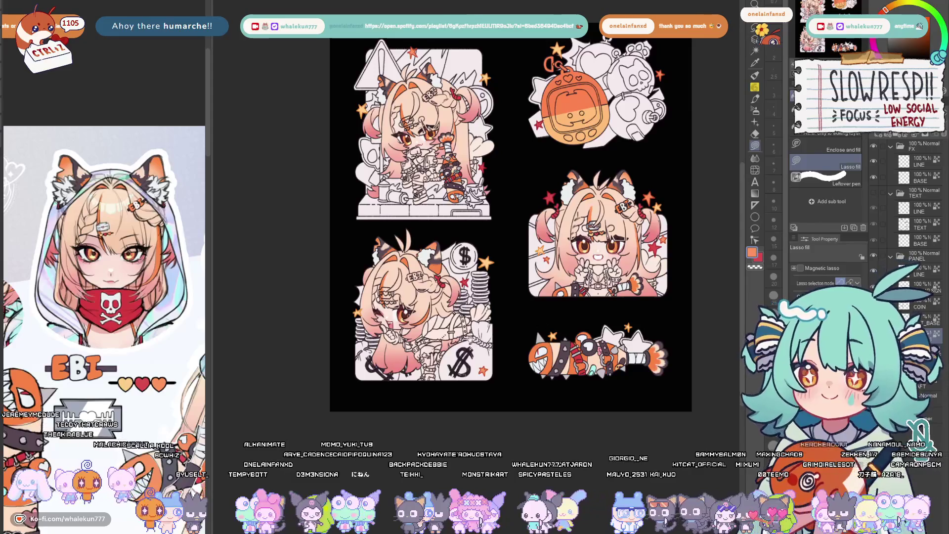
scroll(416, 304, up, 2)
scroll(427, 315, up, 1)
scroll(433, 319, up, 2)
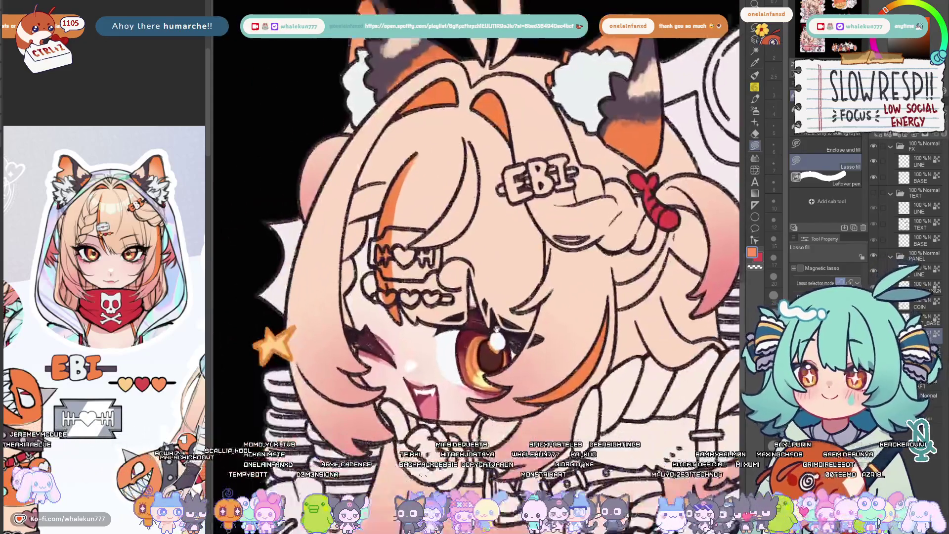
scroll(433, 319, up, 1)
Sample a dark colour and lasso-fill the ring beside the winking sticker's hair clip dark grey
alt+click(384, 326)
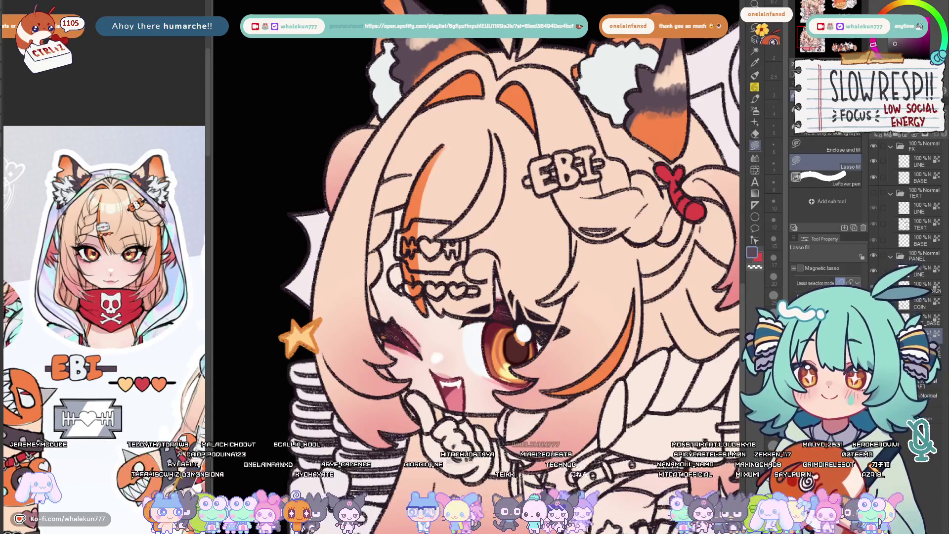
scroll(387, 242, up, 2)
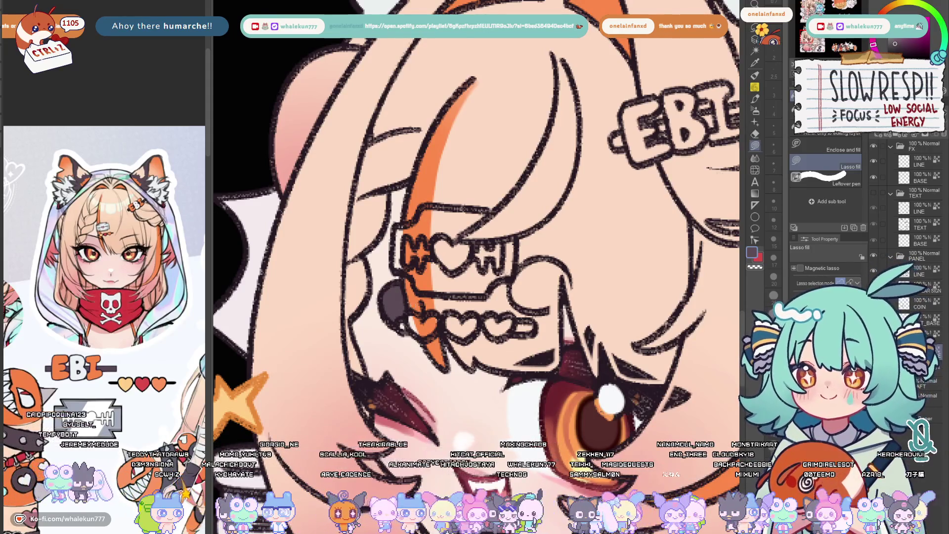
drag(389, 304, 475, 282)
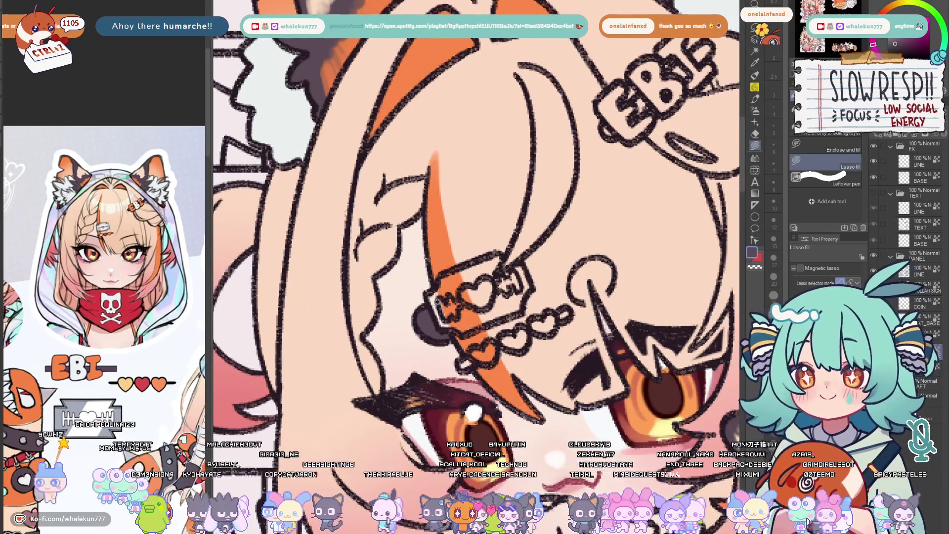
key(ctrl+0)
scroll(637, 285, up, 3)
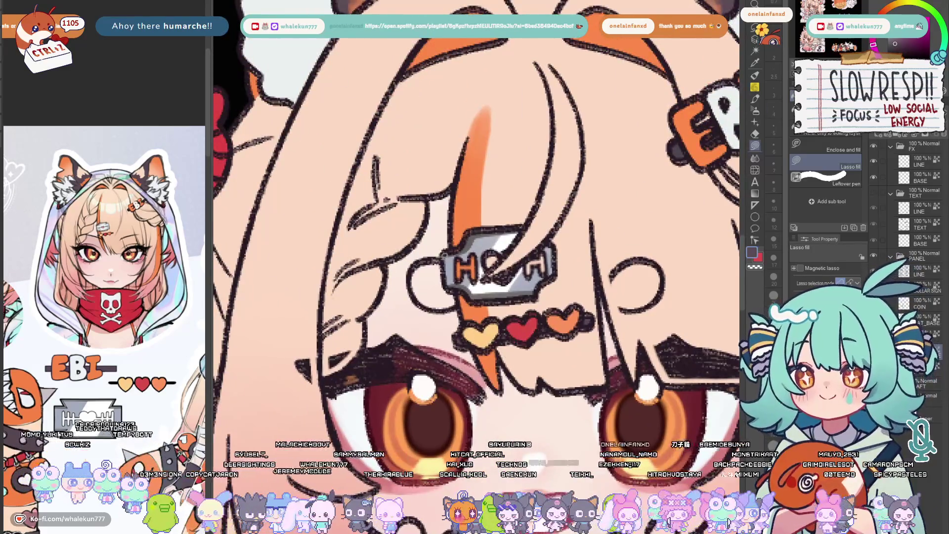
drag(434, 256, 432, 258)
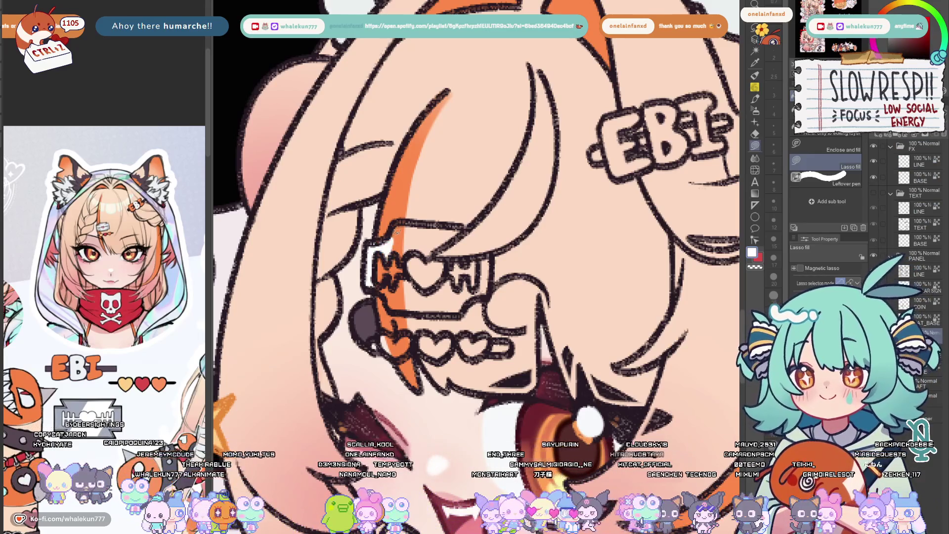
Lasso-fill the sign's background white above, below and around its heart lettering
drag(387, 222, 409, 261)
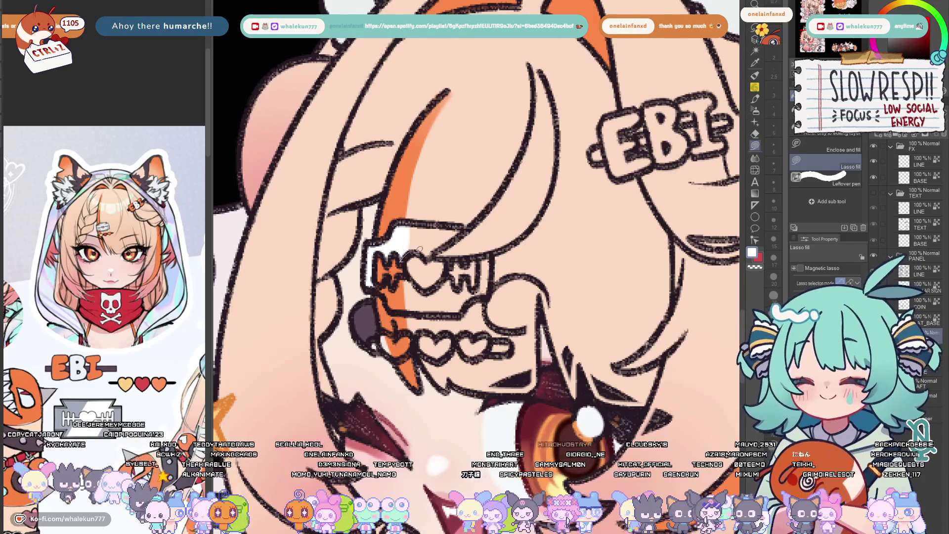
drag(405, 221, 460, 256)
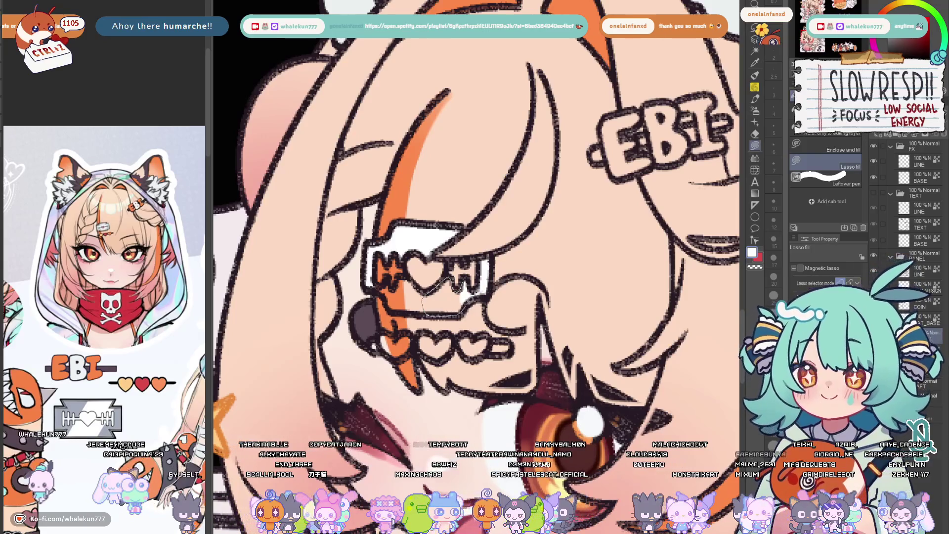
drag(451, 274, 427, 315)
scroll(438, 290, up, 1)
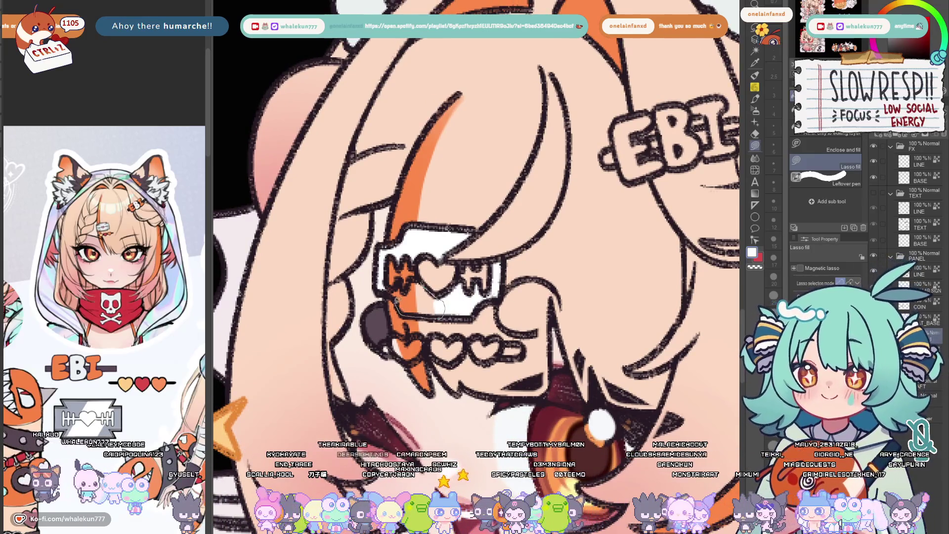
drag(389, 276, 445, 319)
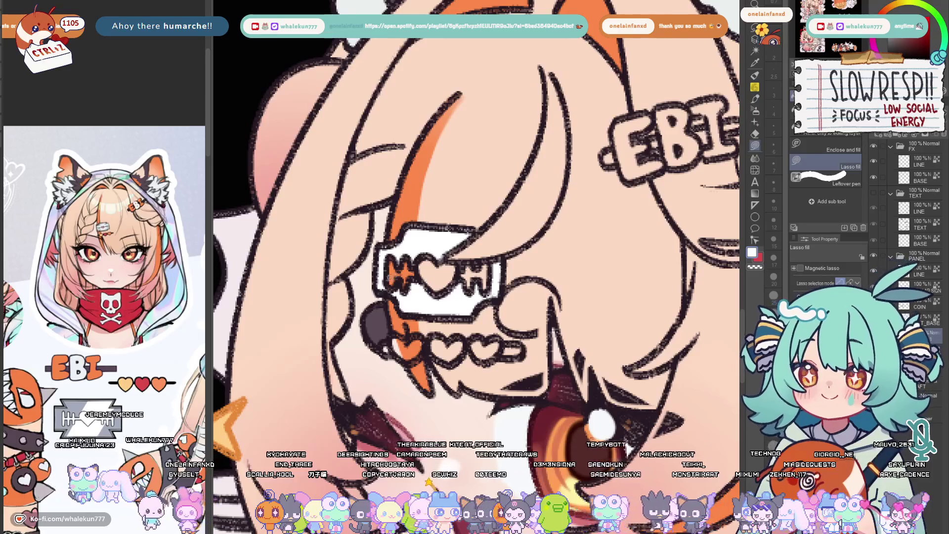
scroll(476, 274, down, 1)
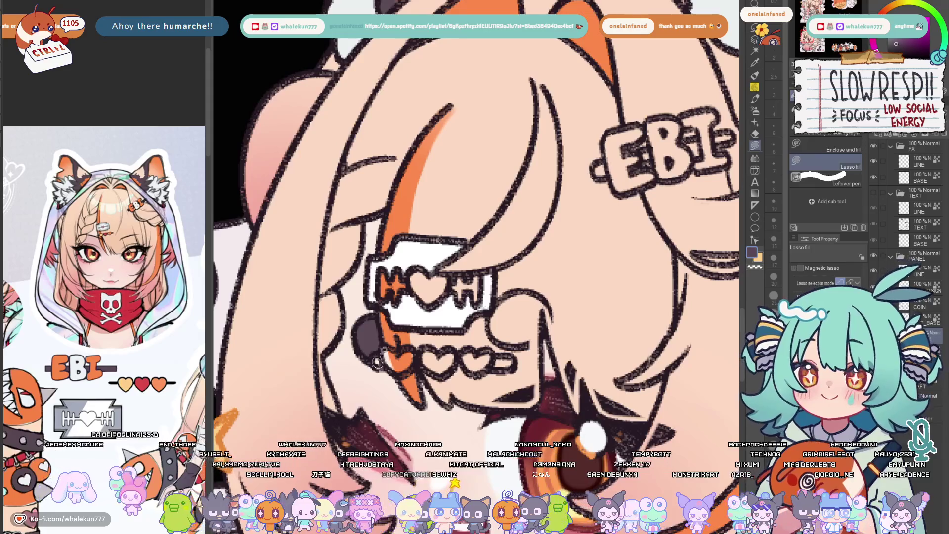
Fill the left heart under the sign yellow and the middle heart red
drag(386, 354, 388, 349)
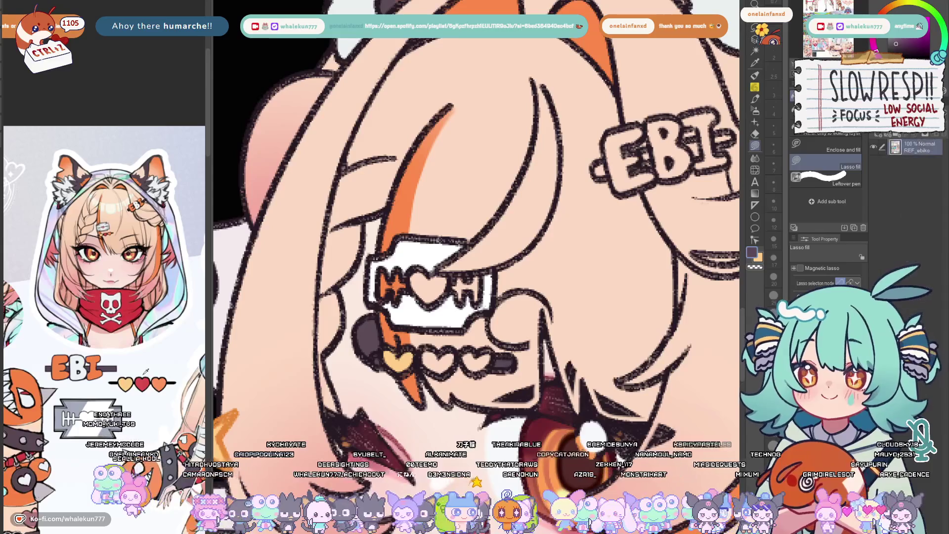
drag(440, 348, 464, 351)
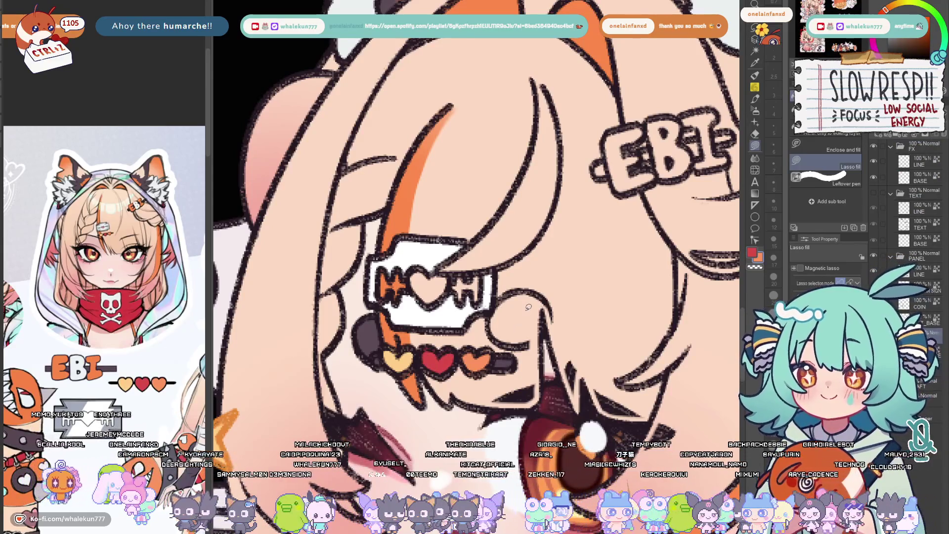
key(w)
Auto-select the clip's white sign and brush grey diagonal stripes across it, toggling the selection to check
click(446, 297)
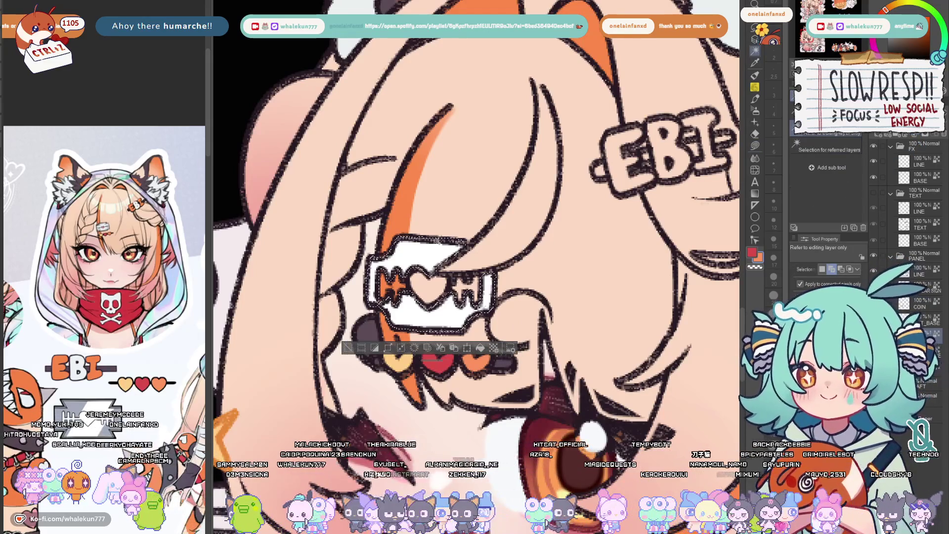
key(b)
key(ctrl+d)
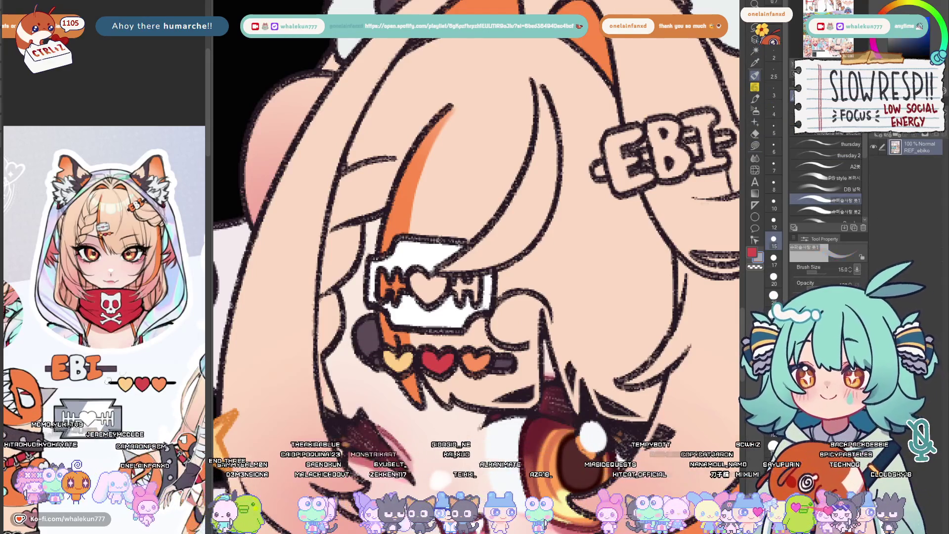
key(ctrl+z)
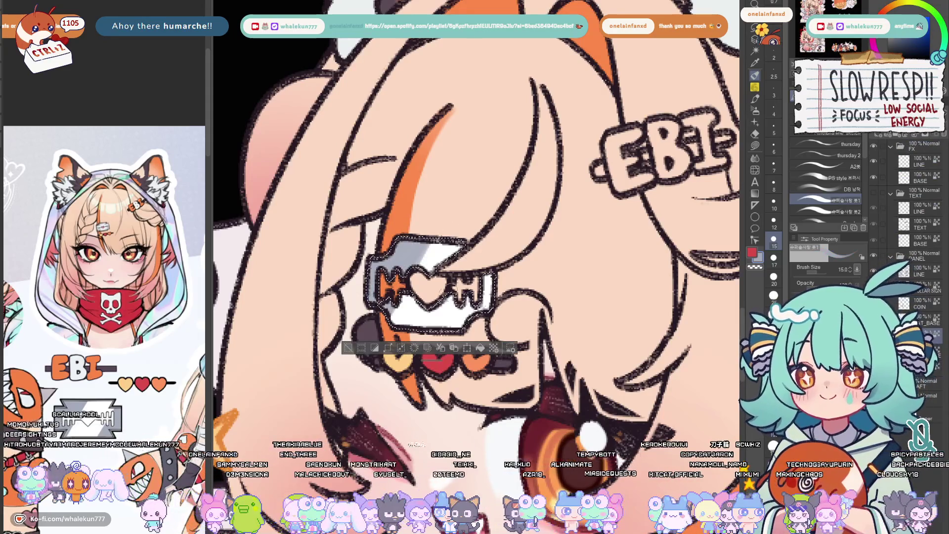
drag(459, 284, 477, 306)
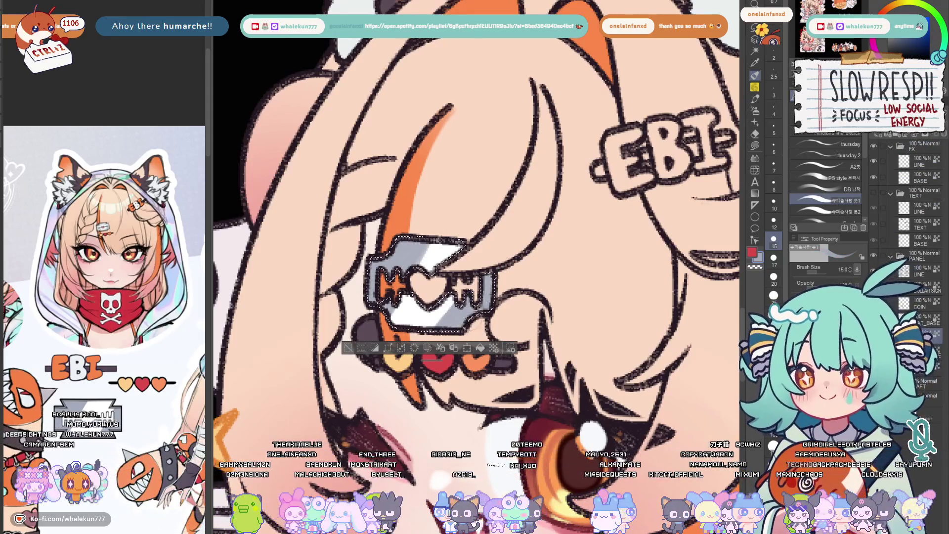
key(ctrl+d)
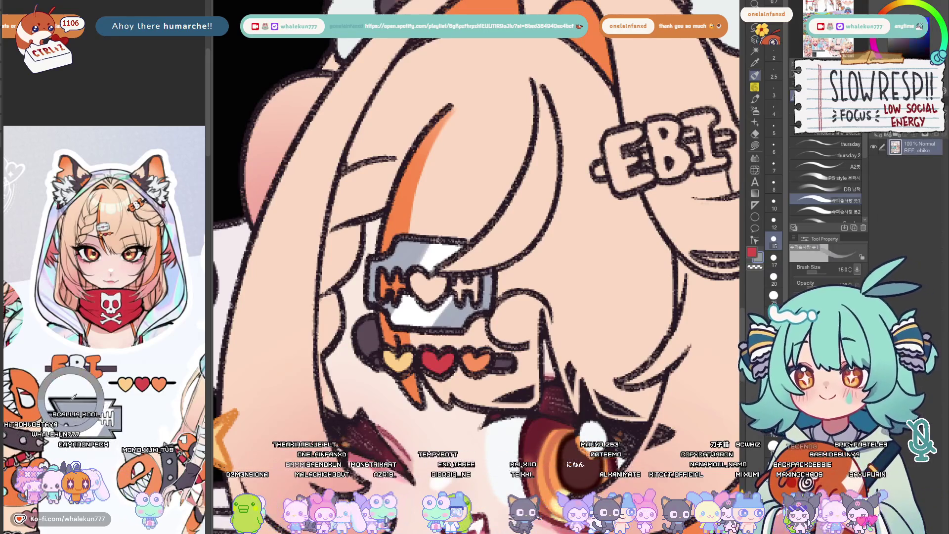
key(ctrl+z)
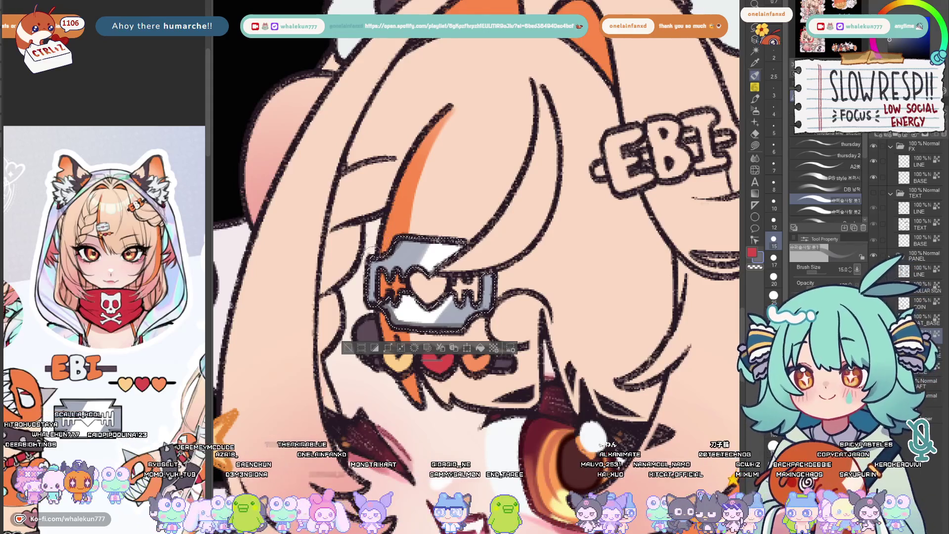
scroll(391, 240, down, 5)
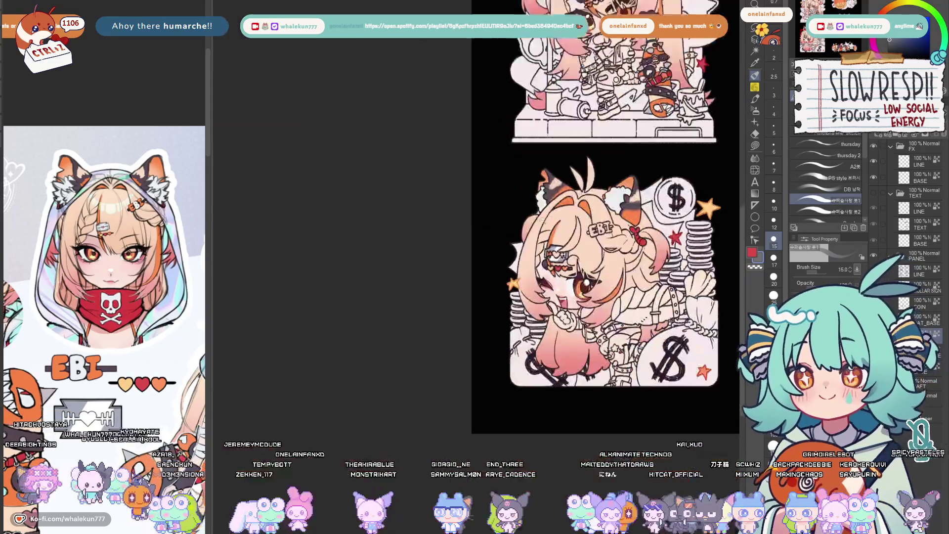
scroll(484, 252, down, 1)
scroll(482, 237, up, 2)
key(g)
scroll(482, 238, up, 2)
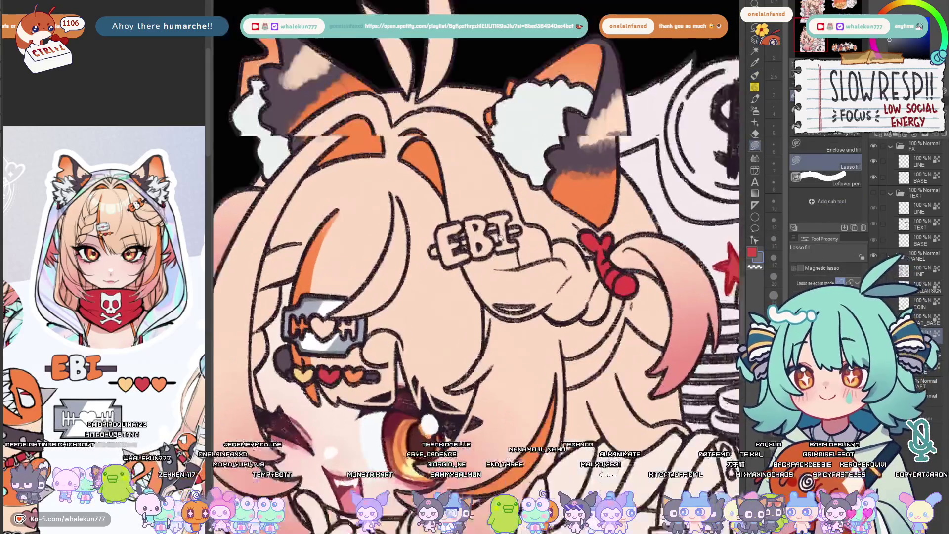
scroll(482, 237, up, 1)
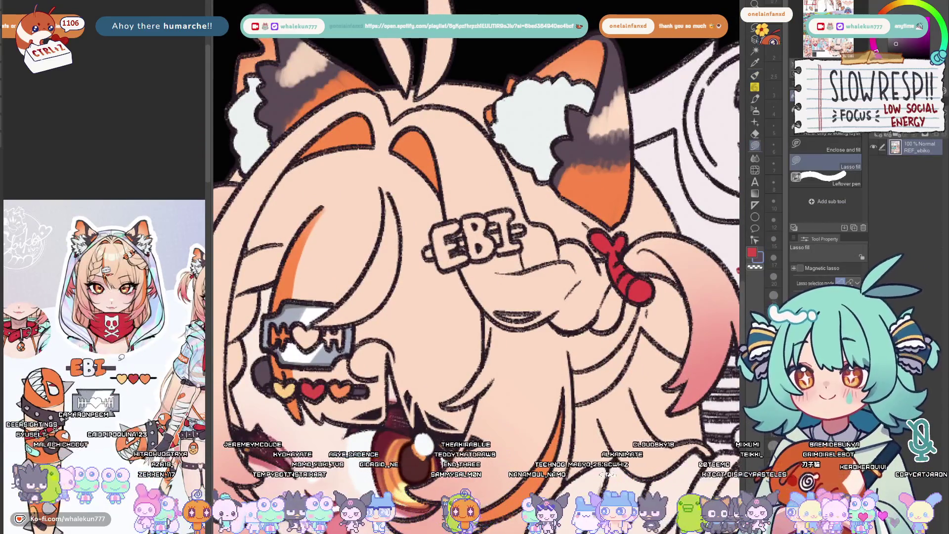
scroll(430, 250, up, 1)
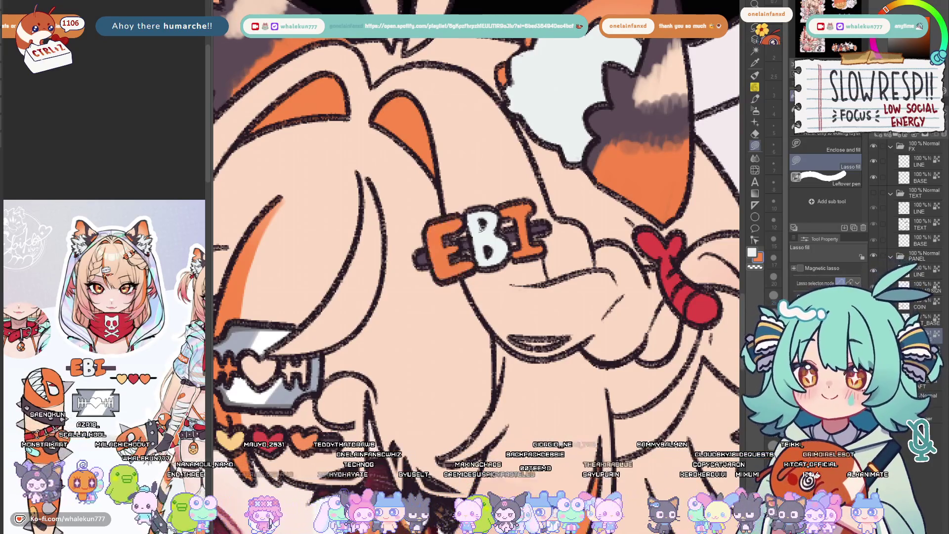
key(ctrl+alt+0)
scroll(554, 324, down, 3)
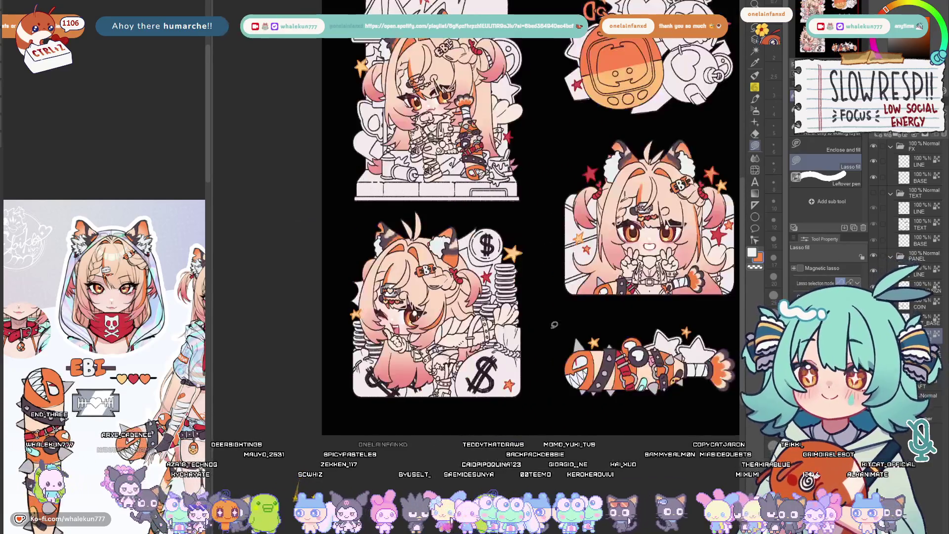
scroll(554, 324, up, 2)
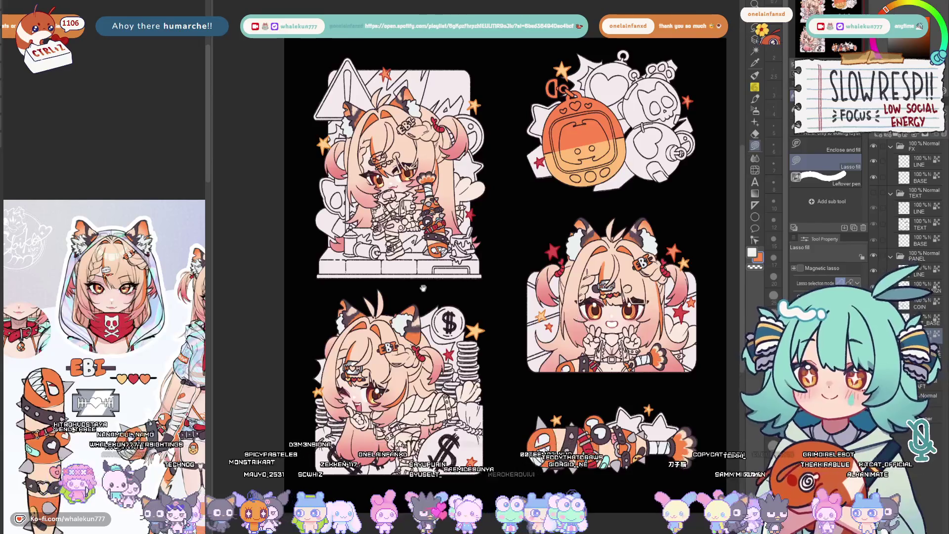
scroll(424, 289, up, 1)
scroll(423, 288, up, 1)
scroll(423, 287, up, 1)
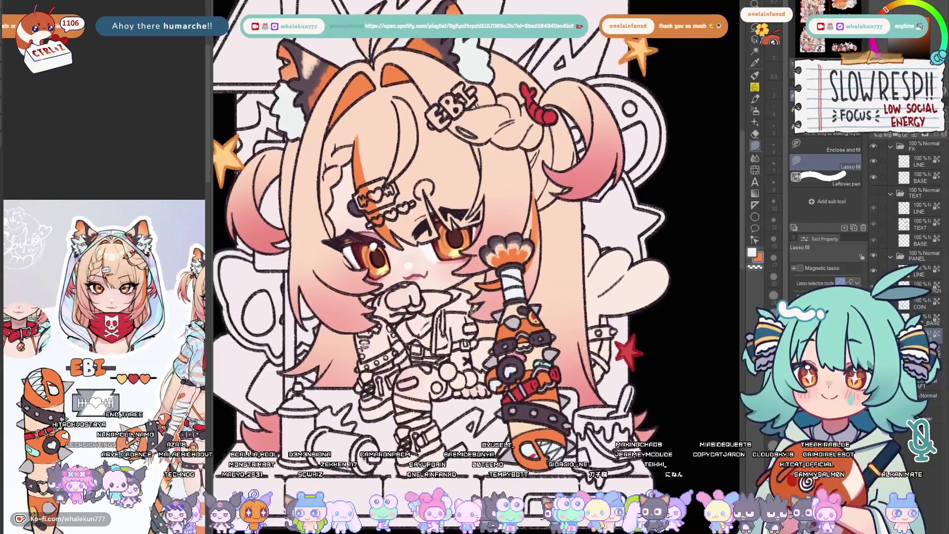
scroll(500, 318, down, 3)
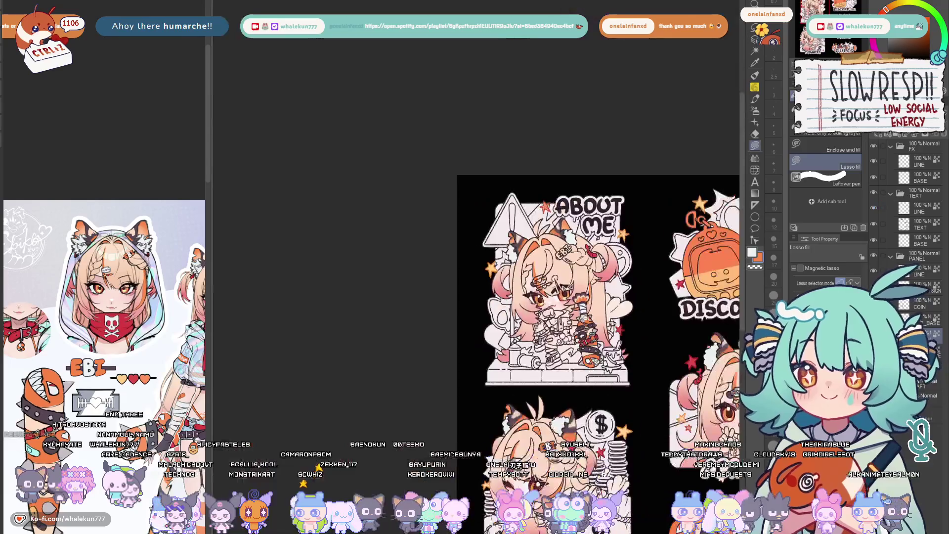
scroll(499, 319, up, 1)
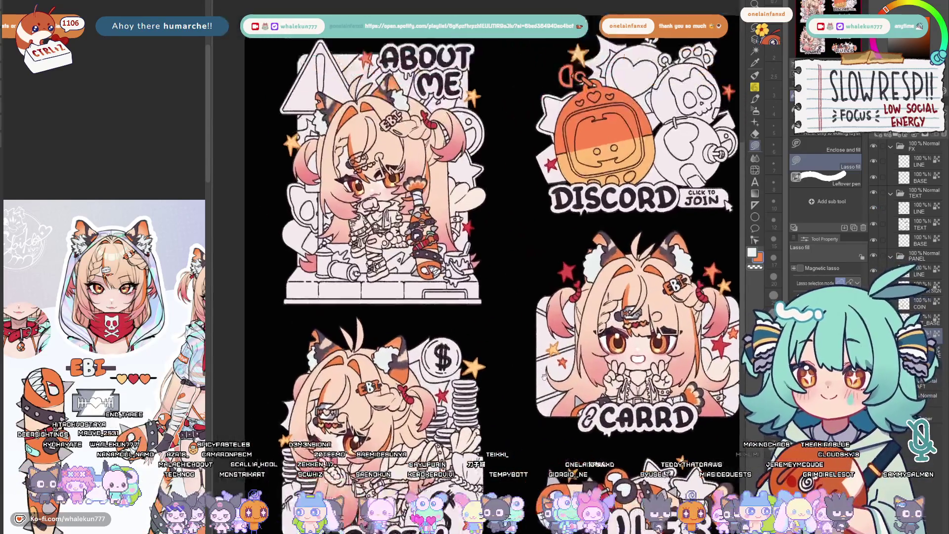
scroll(499, 320, up, 1)
scroll(448, 165, up, 1)
scroll(449, 165, up, 1)
scroll(448, 166, up, 1)
scroll(448, 165, up, 2)
Lasso-fill the E and I of the EBI clip orange and the B white
drag(461, 295, 441, 270)
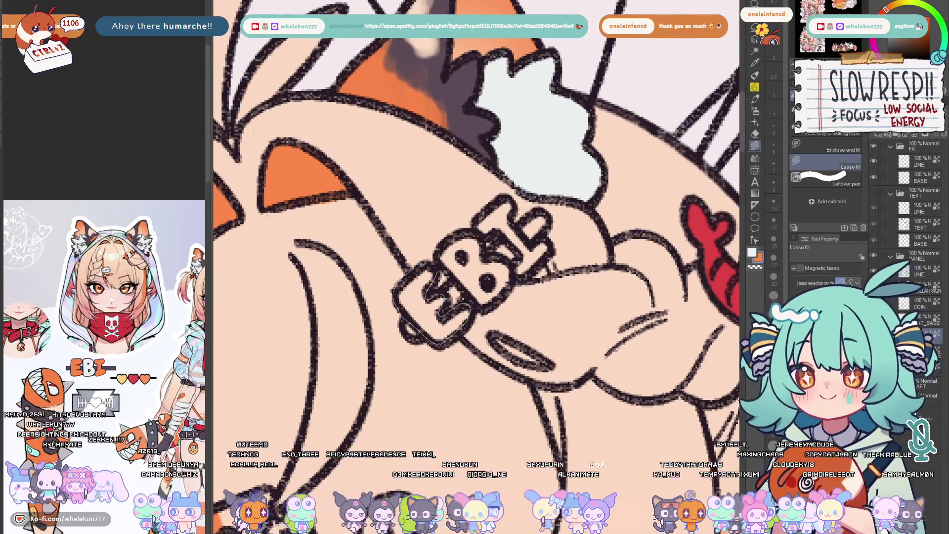
drag(402, 282, 405, 285)
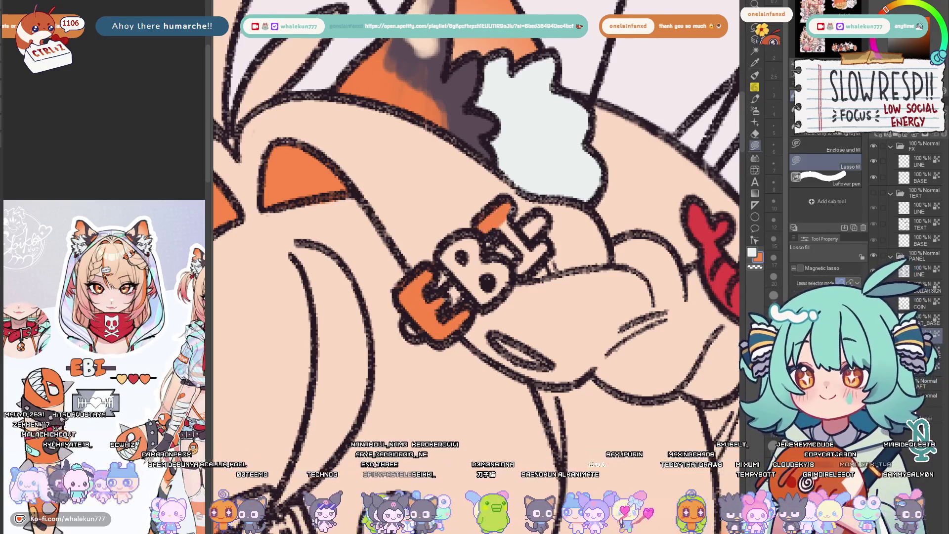
drag(512, 216, 549, 245)
drag(492, 224, 482, 233)
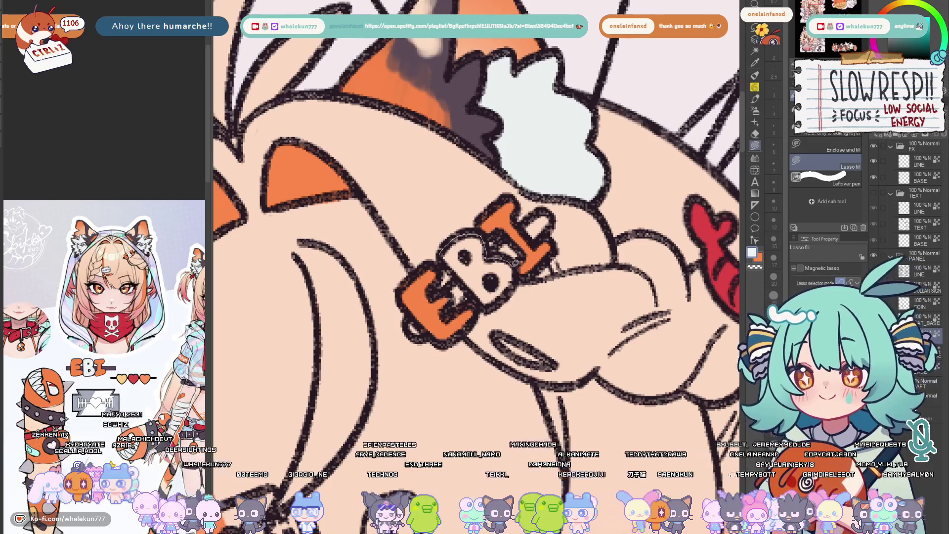
drag(445, 237, 449, 241)
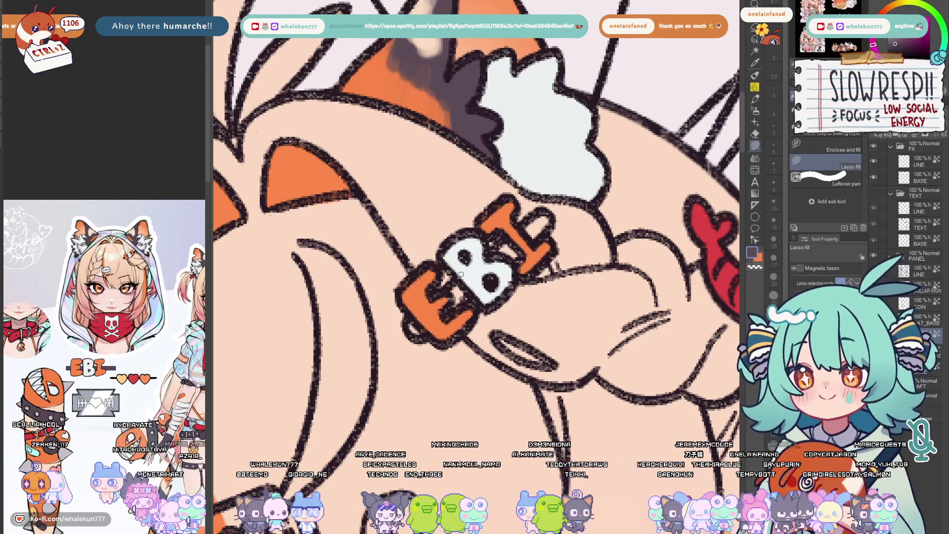
Sample the dark outline colour and fill the top of the I dark grey, then view the whole character
alt+click(437, 305)
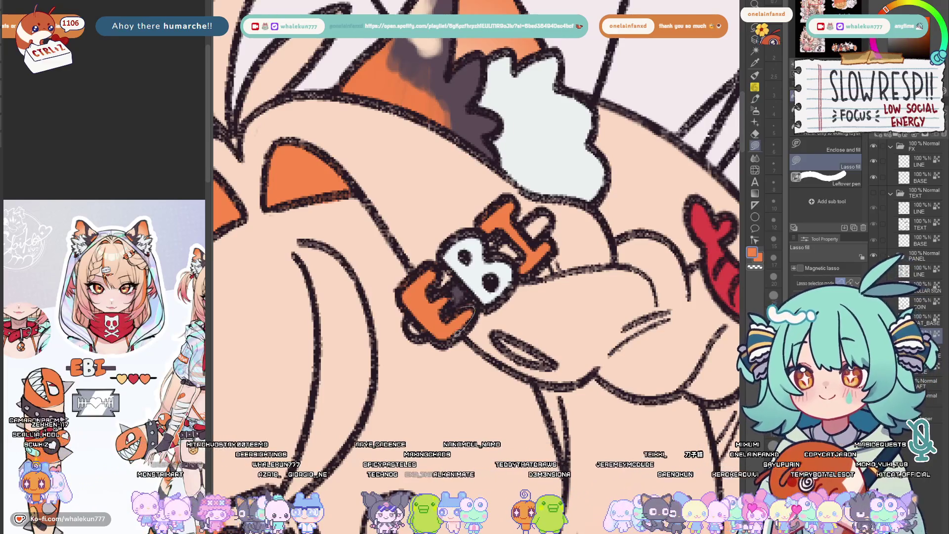
alt+click(454, 297)
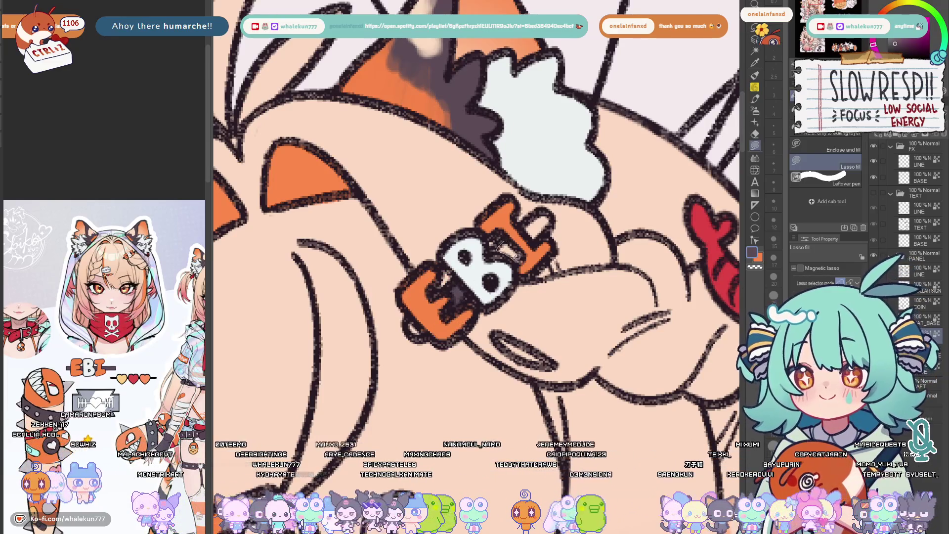
drag(522, 213, 535, 227)
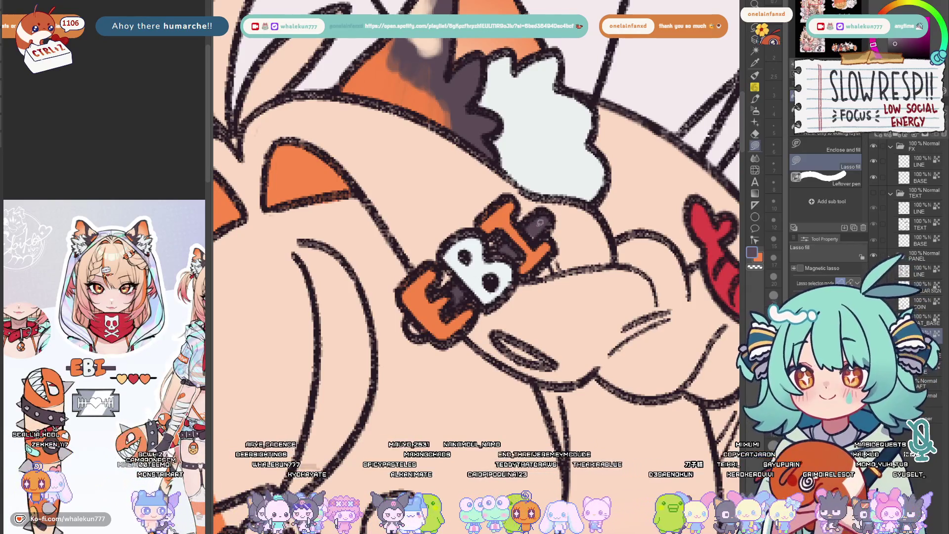
key(ctrl+0)
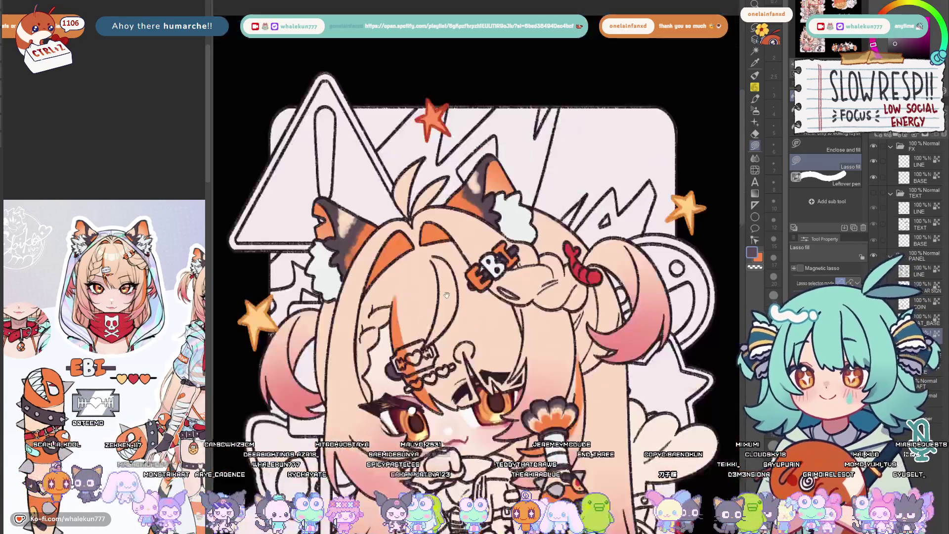
scroll(398, 445, up, 3)
scroll(397, 446, up, 3)
Lasso-fill the razor-blade hair clip plate white in several passes
drag(584, 205, 580, 258)
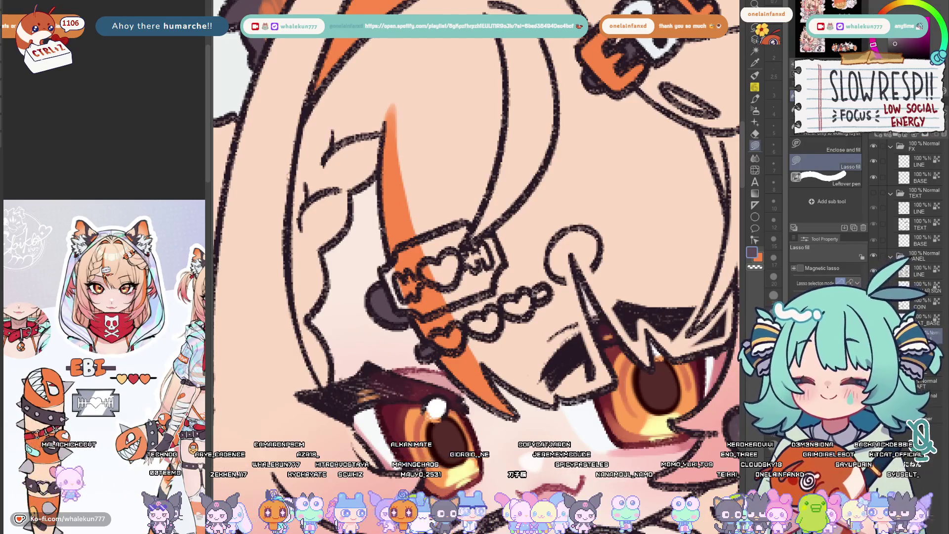
drag(541, 294, 542, 305)
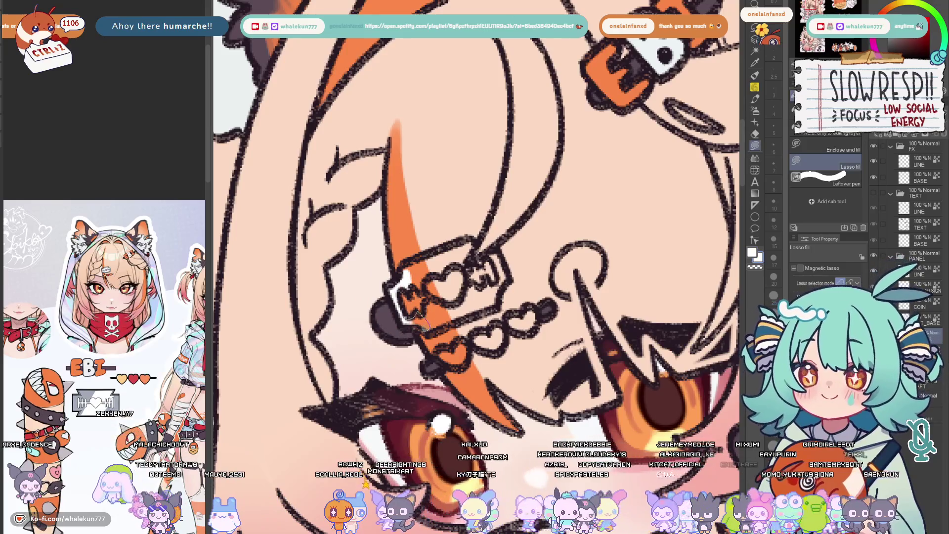
drag(424, 301, 451, 330)
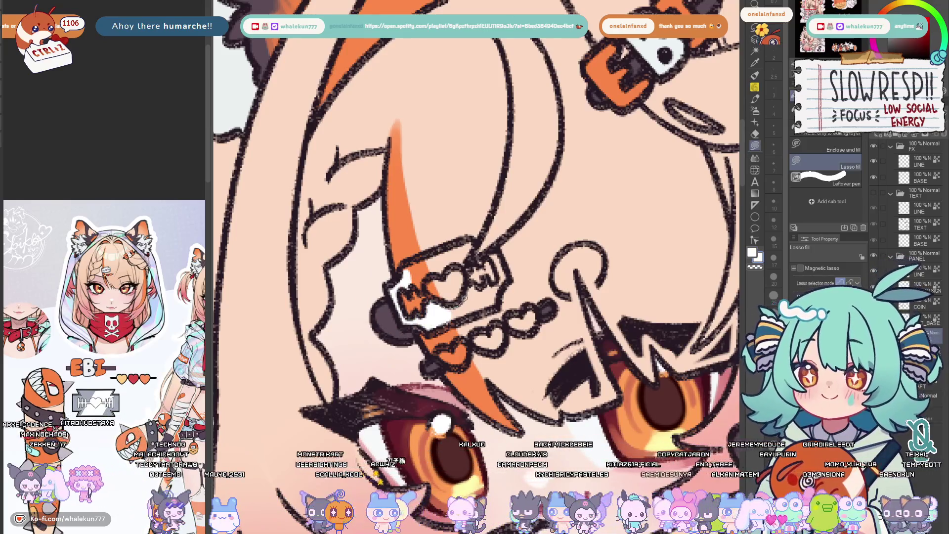
drag(450, 286, 485, 324)
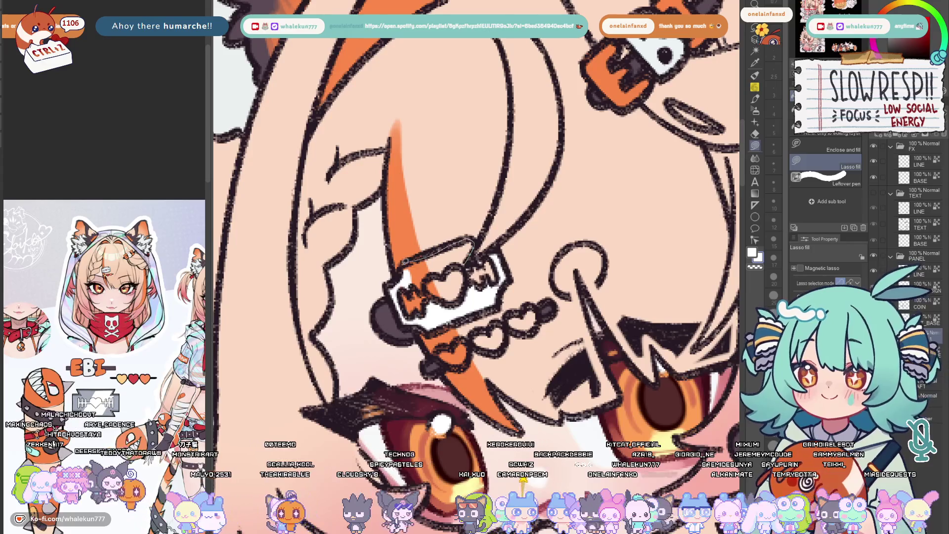
drag(438, 246, 479, 285)
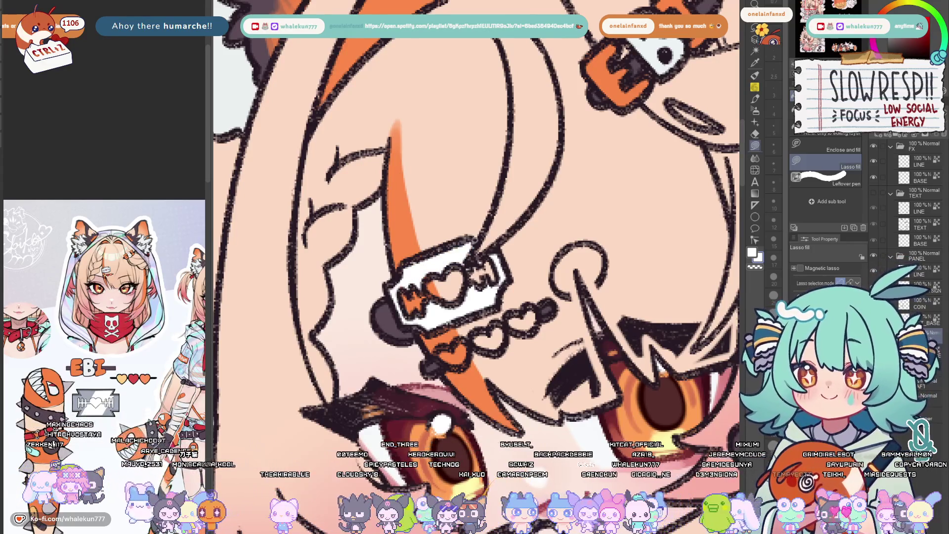
Auto-select the clip plate and brush soft grey metallic shading over it
key(w)
click(445, 289)
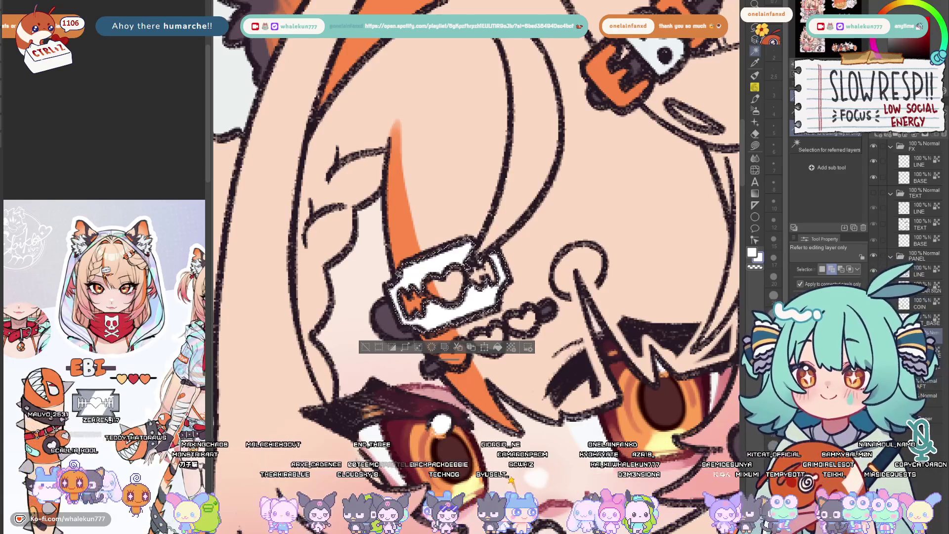
key(b)
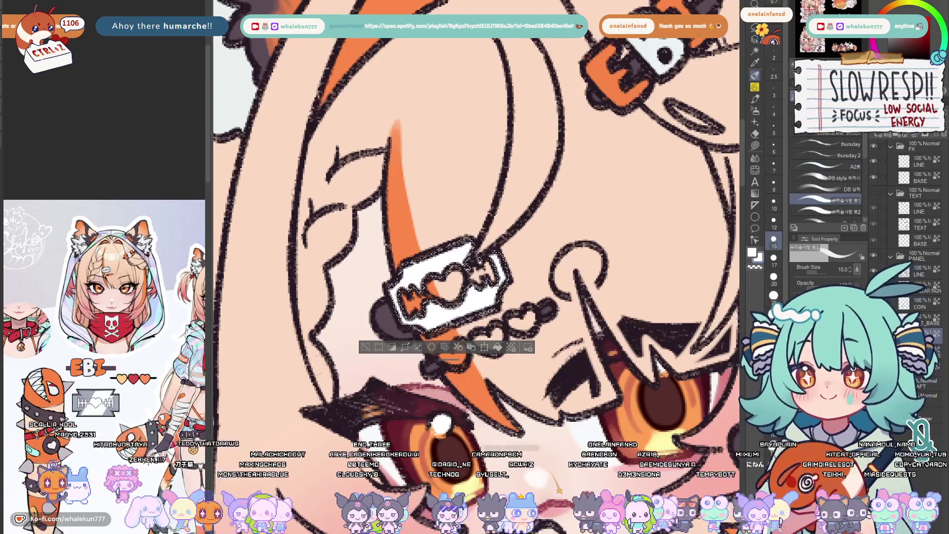
key(ctrl+d)
key(x)
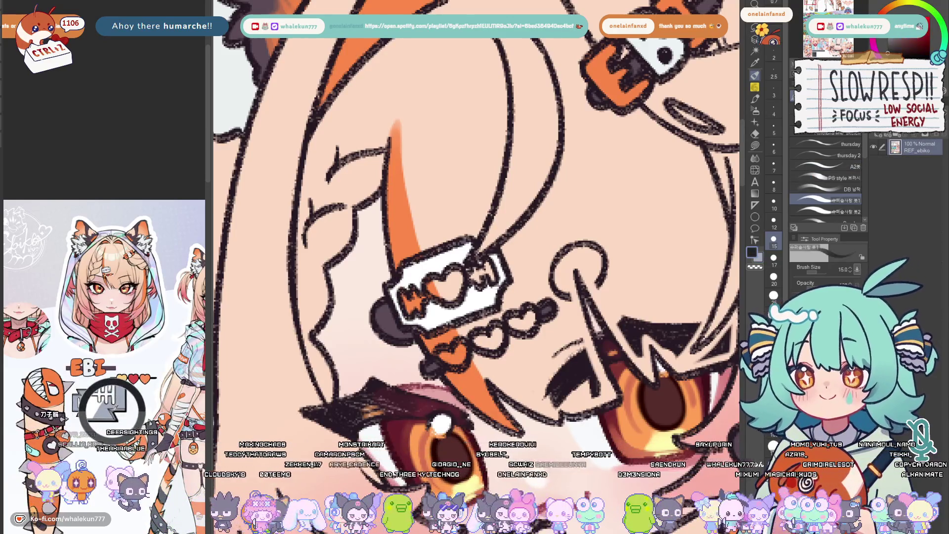
key(ctrl+z)
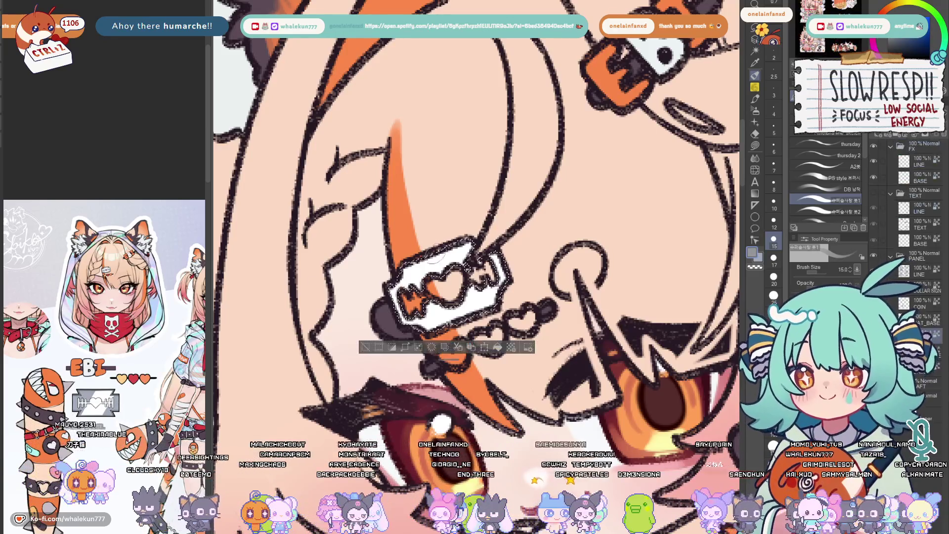
drag(408, 267, 408, 327)
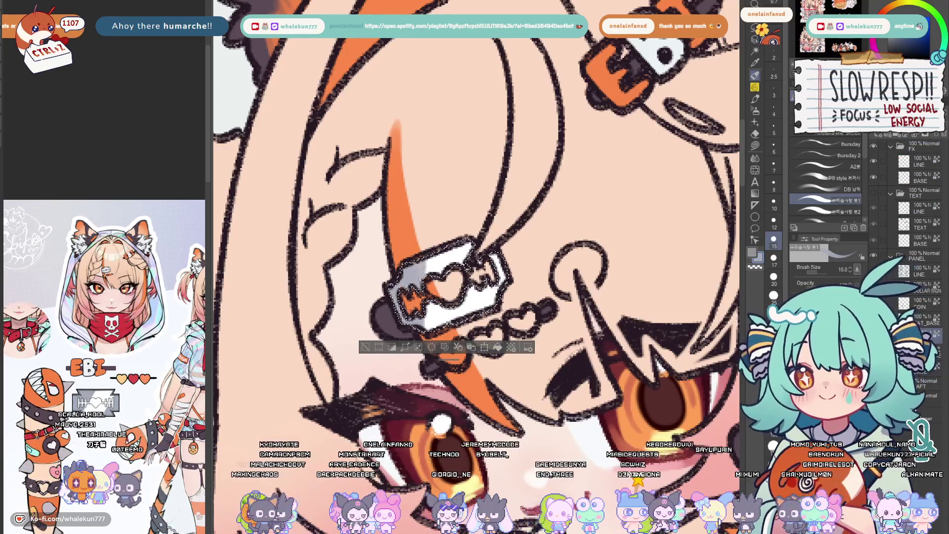
drag(465, 237, 463, 319)
drag(393, 245, 453, 311)
drag(402, 282, 445, 245)
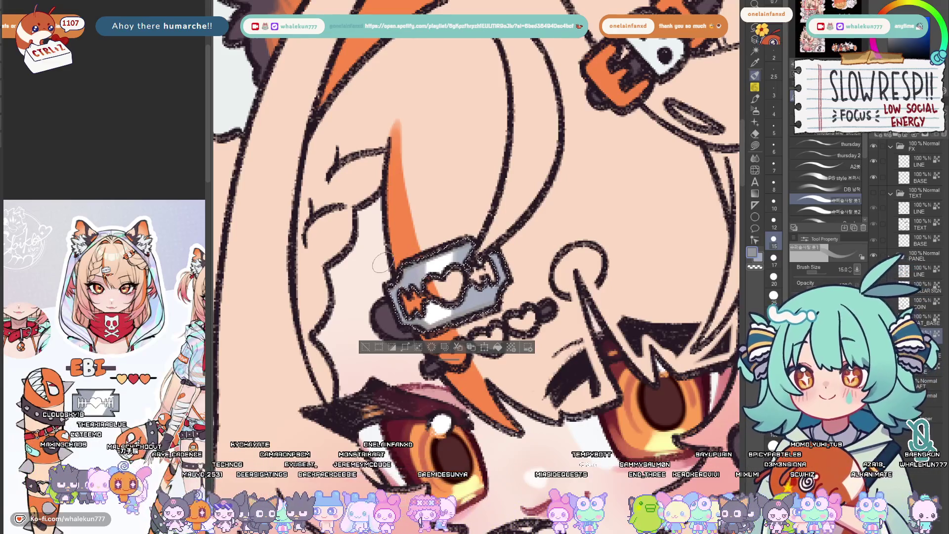
drag(445, 324, 494, 260)
Deselect and lasso-fill one small heart below the clip with light peach
key(ctrl+d)
key(g)
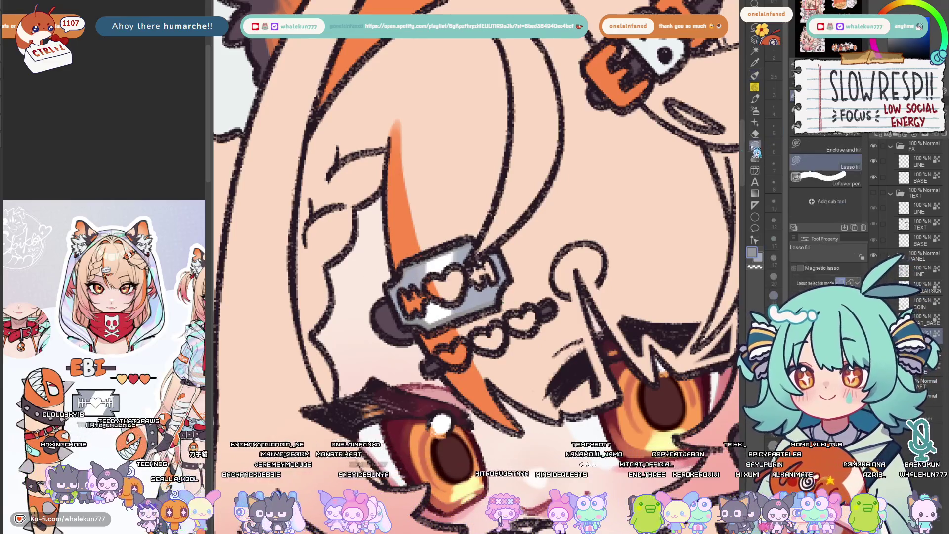
drag(491, 298, 340, 327)
key(x)
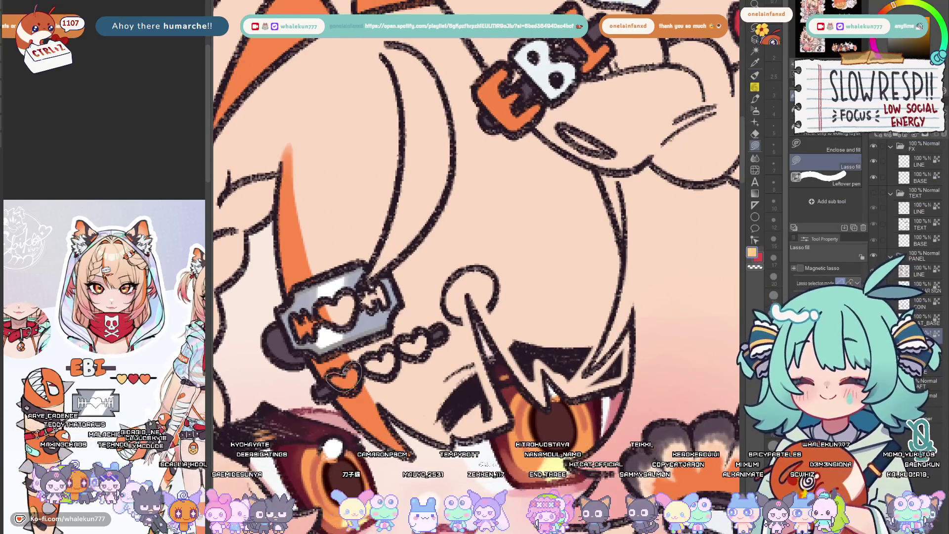
drag(330, 367, 360, 390)
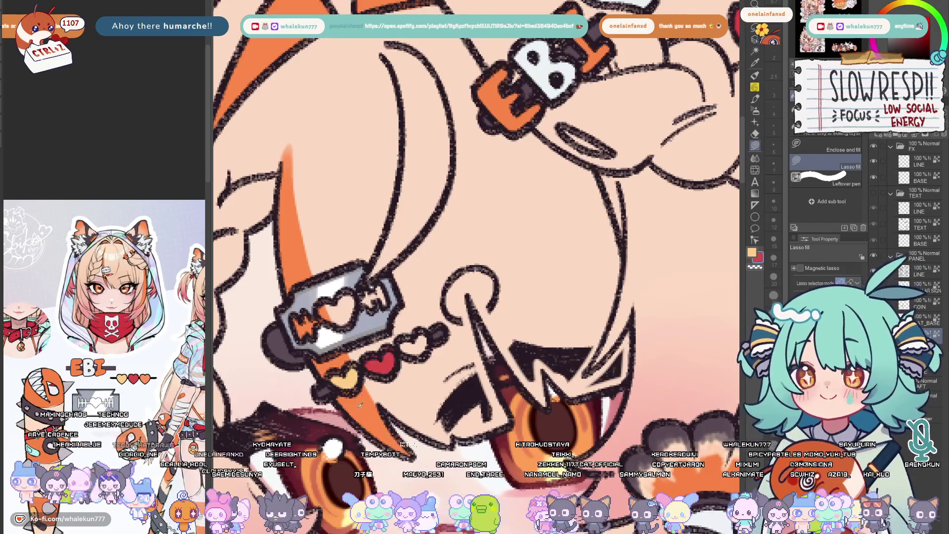
key(ctrl+0)
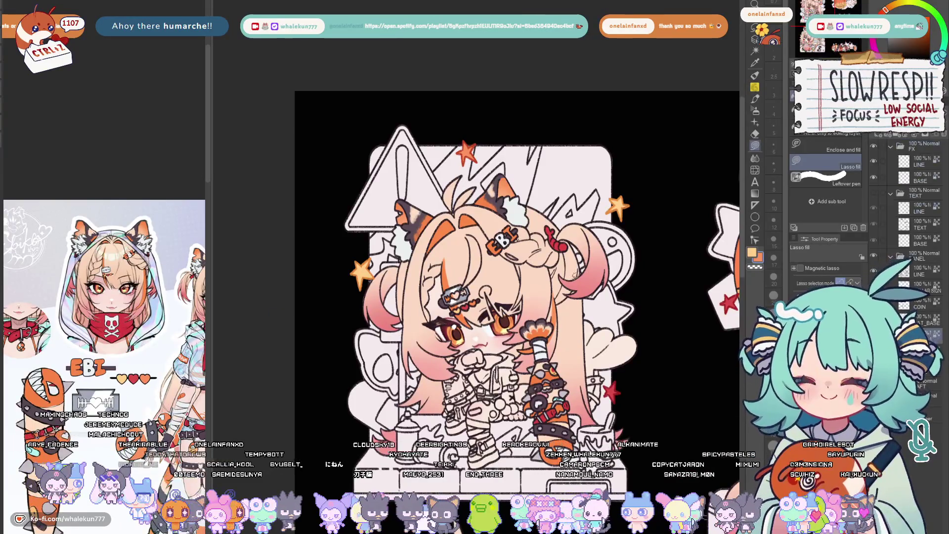
scroll(569, 306, down, 1)
With the pen brush at size 17, sketch light strokes on the hair beside the face
drag(570, 306, 530, 310)
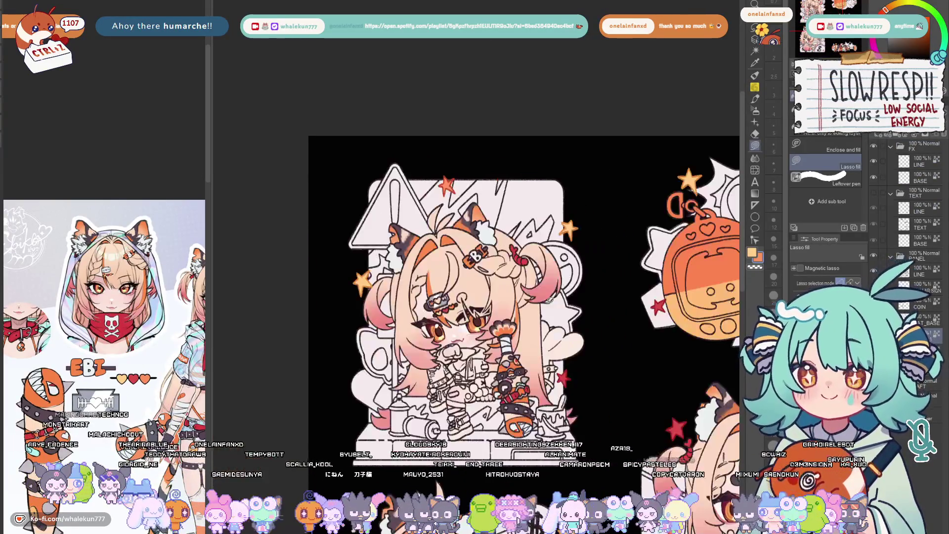
key(p)
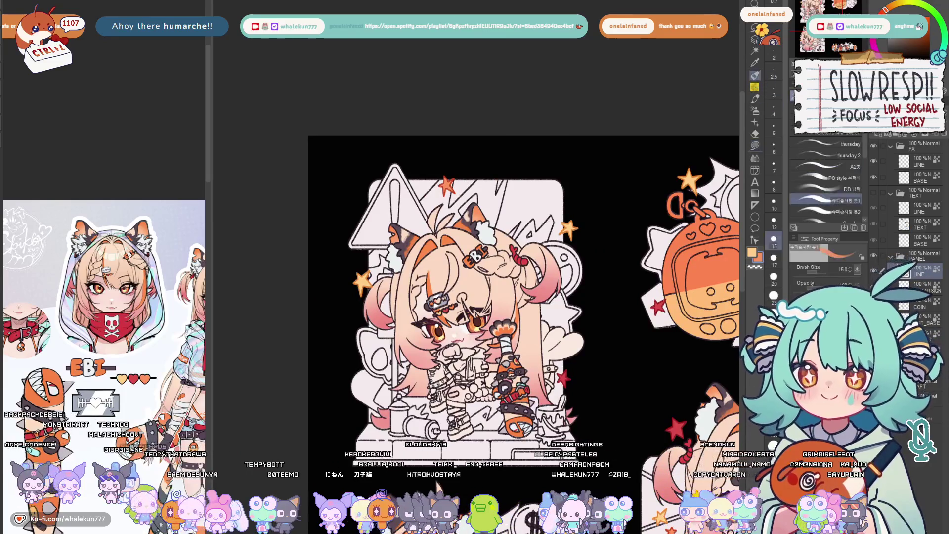
scroll(433, 281, up, 5)
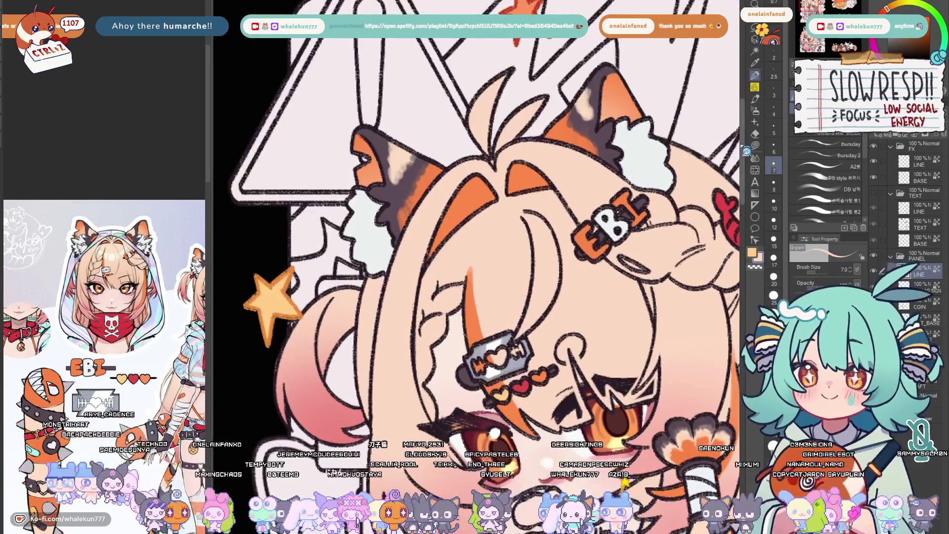
drag(434, 281, 411, 267)
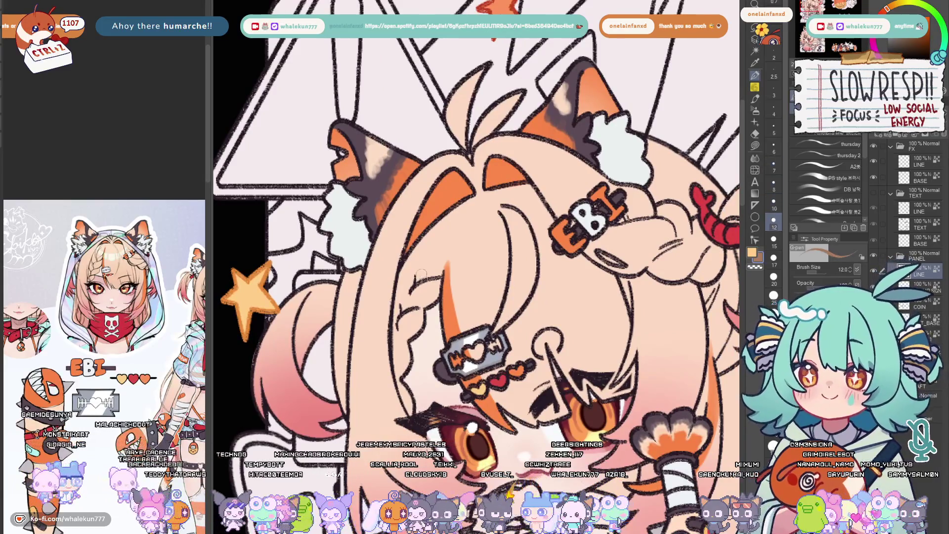
click(775, 258)
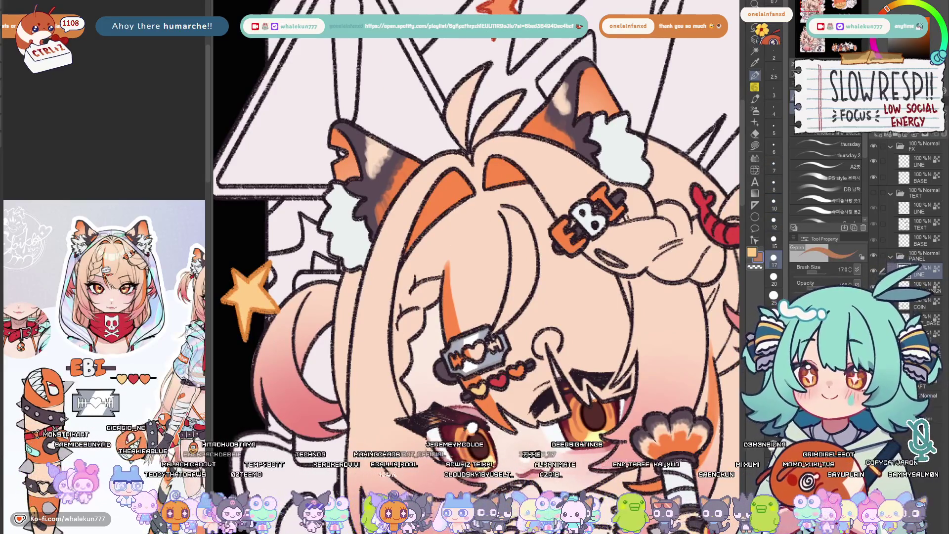
drag(445, 266, 427, 278)
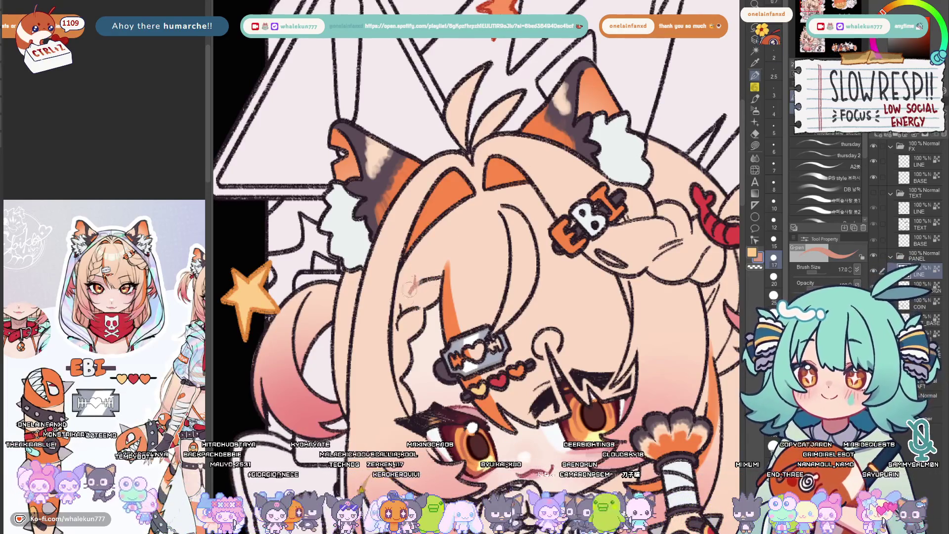
Step the brush size down to 7 while adjusting the view of the face, then fit the illustration
key(bracketleft)
key(bracketleft)
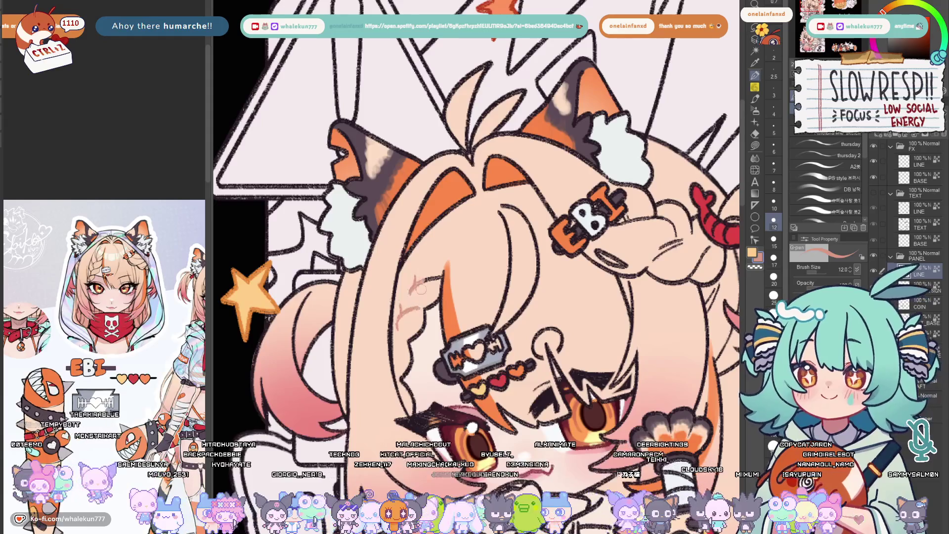
key(bracketright)
key(bracketright)
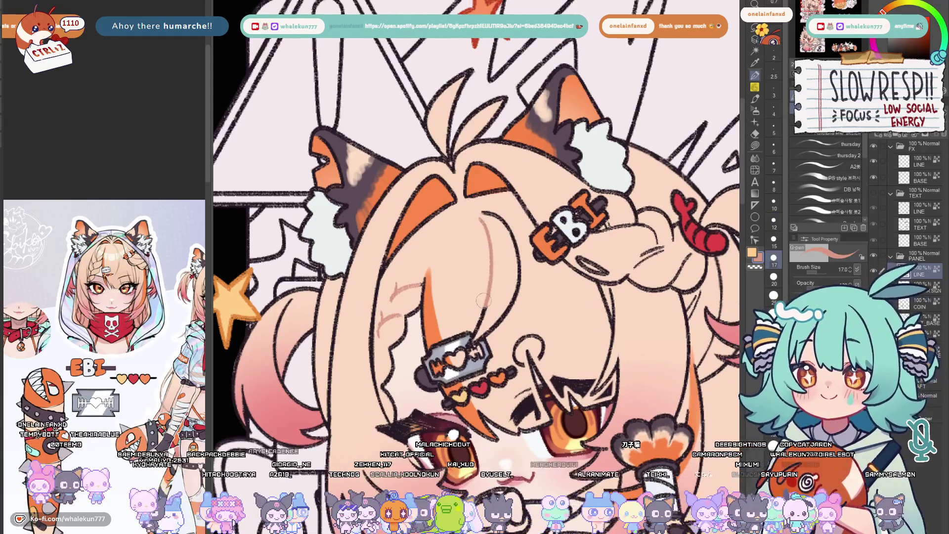
key(bracketleft)
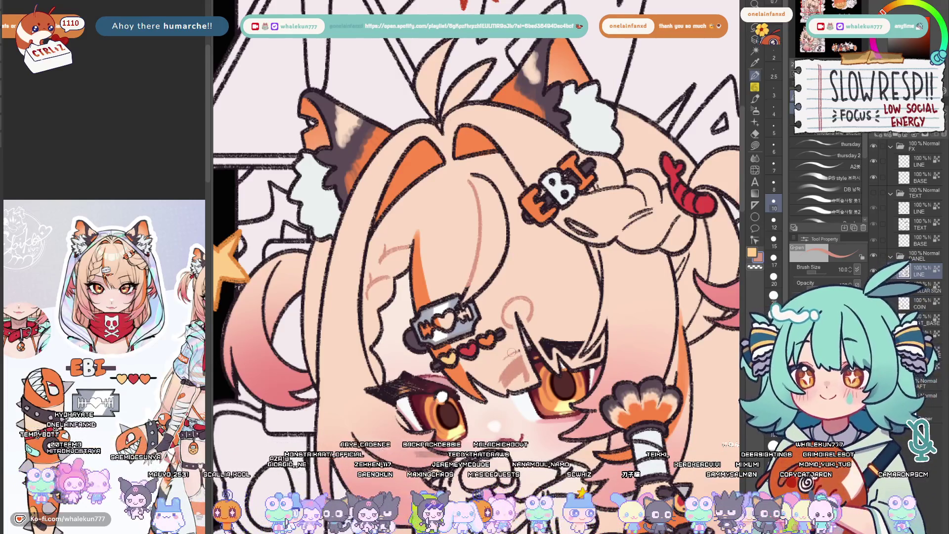
drag(529, 345, 504, 321)
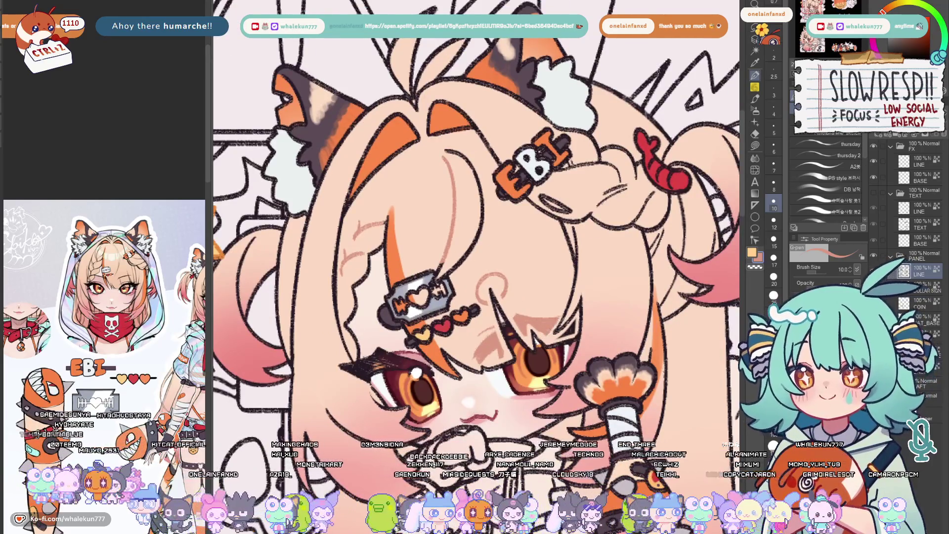
key(bracketleft)
key(bracketleft)
key(ctrl+0)
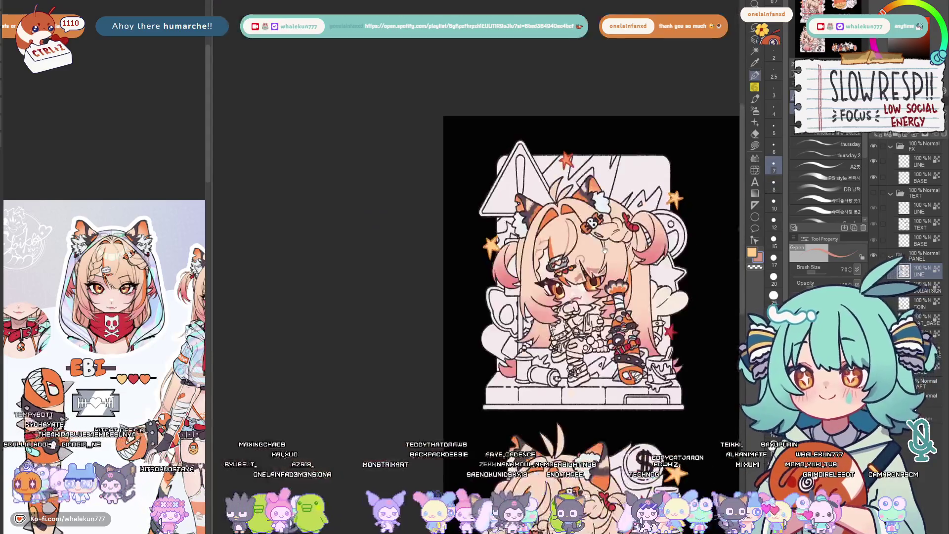
scroll(419, 292, up, 3)
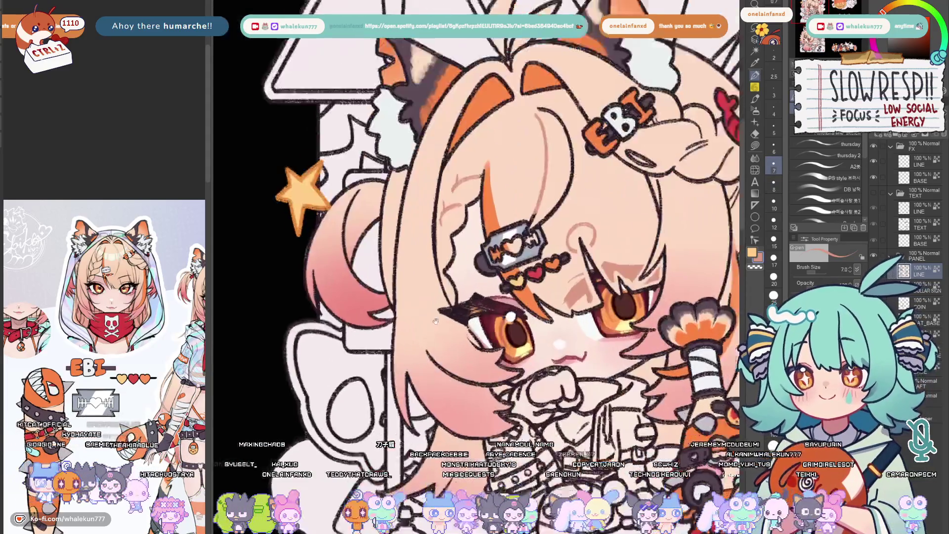
key(bracketright)
key(bracketright)
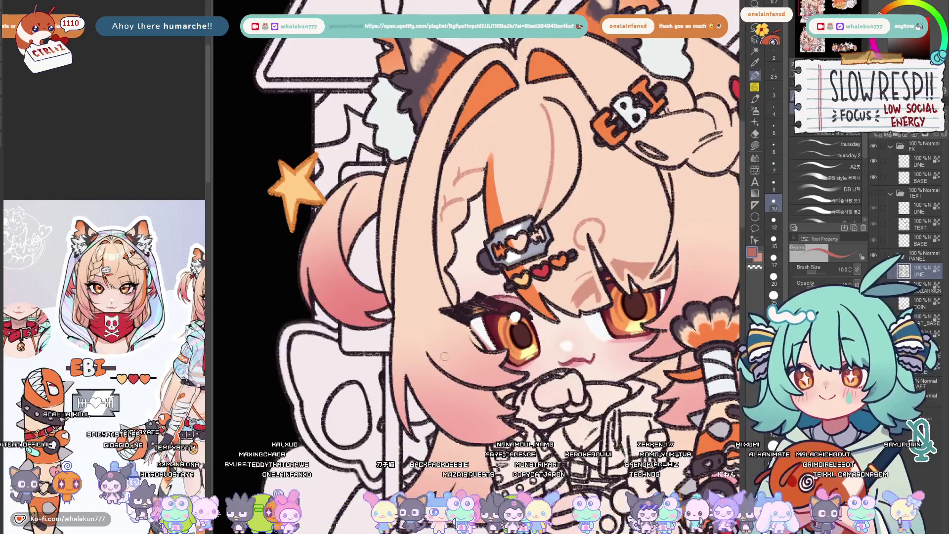
key(bracketright)
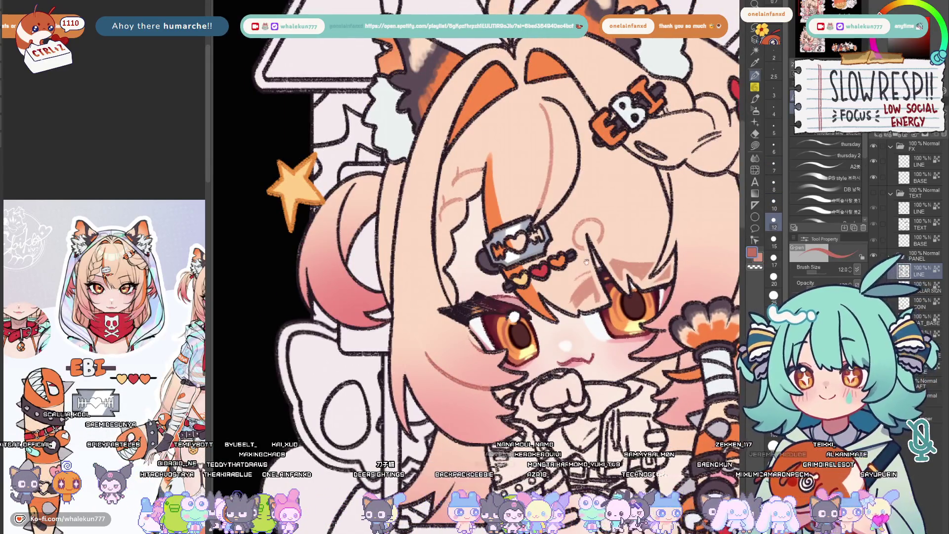
scroll(481, 355, up, 2)
drag(593, 171, 574, 288)
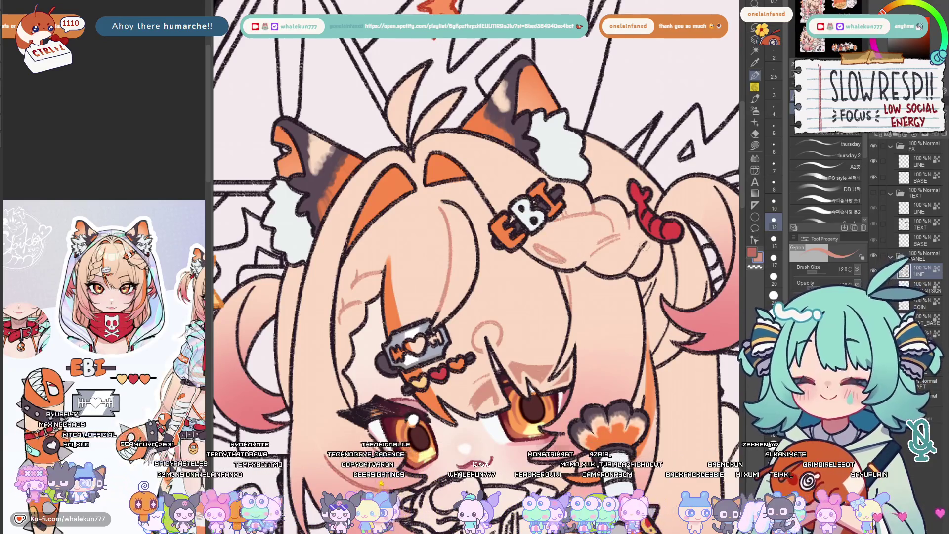
drag(476, 282, 445, 215)
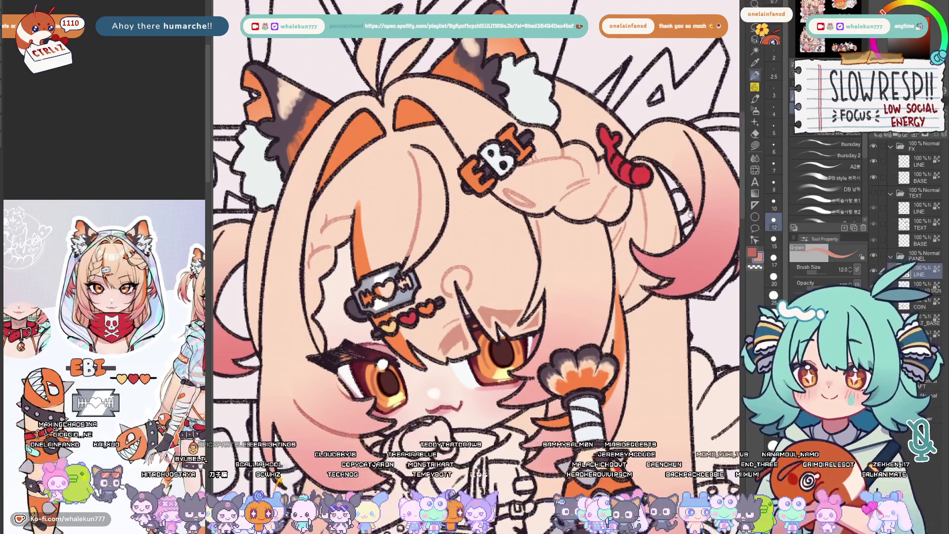
key(minus)
key(plus)
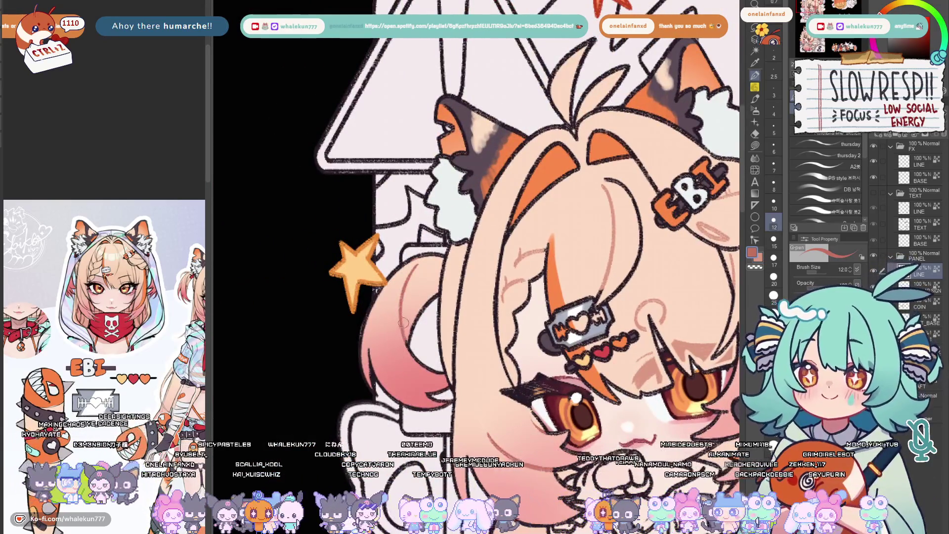
key(minus)
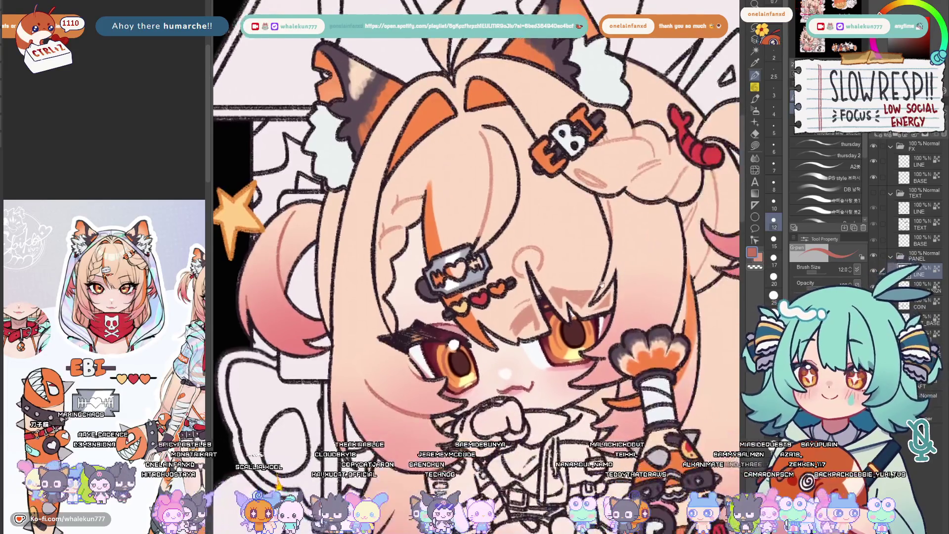
key(minus)
key(minus)
key(minus)
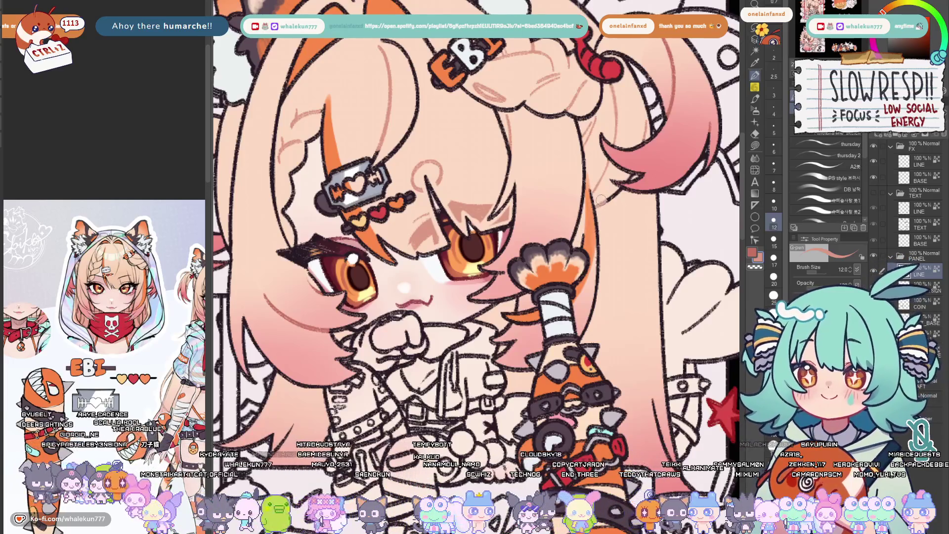
key(bracketleft)
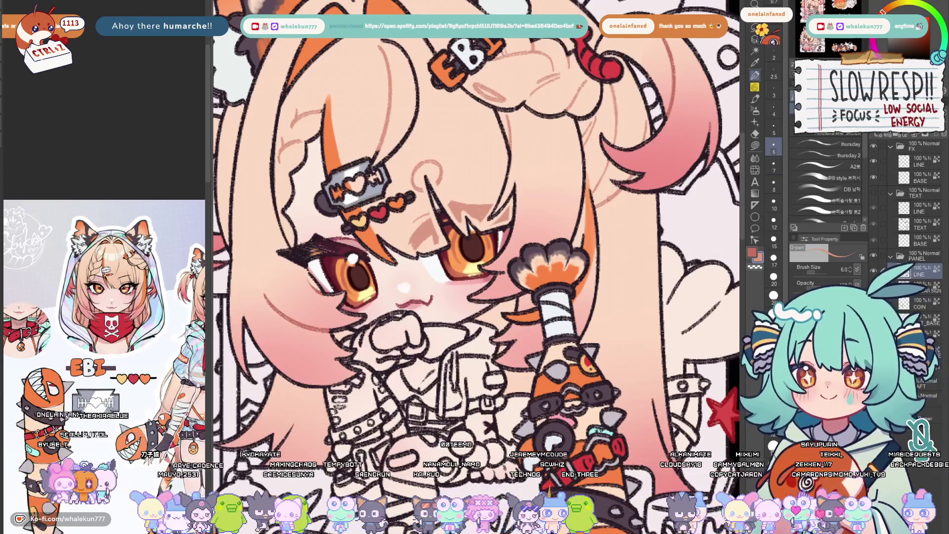
mouse_move(503, 272)
mouse_down()
mouse_move(531, 264)
mouse_move(486, 256)
mouse_move(511, 230)
mouse_up()
drag(685, 300, 526, 244)
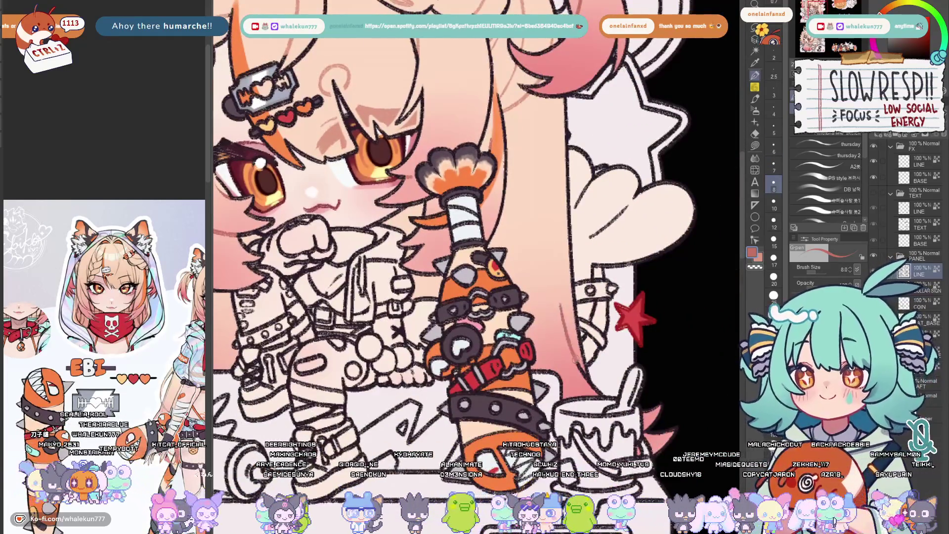
scroll(568, 248, down, 5)
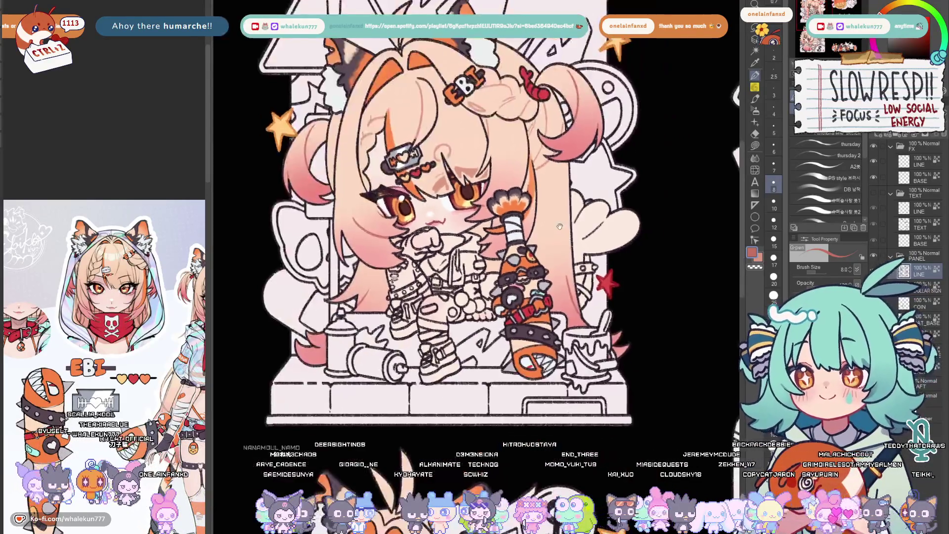
scroll(518, 238, up, 2)
scroll(531, 207, up, 3)
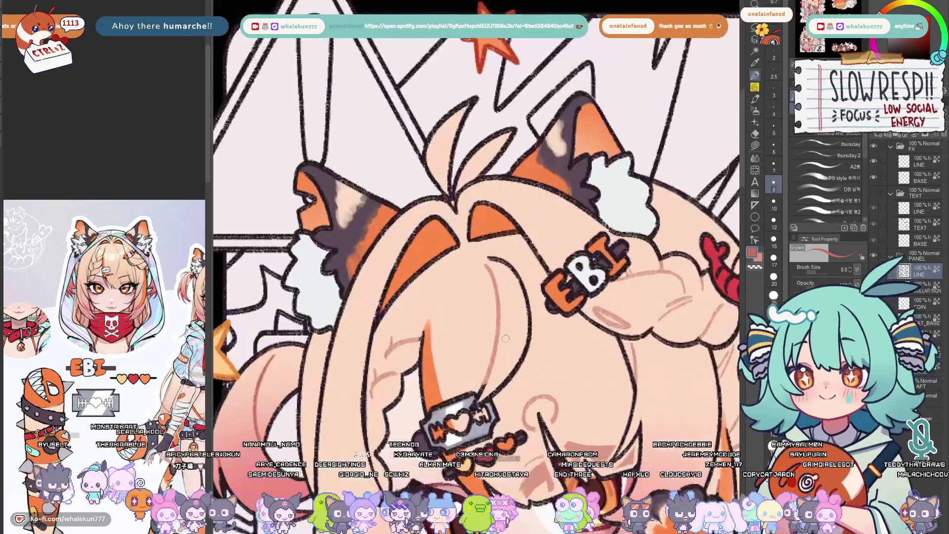
scroll(512, 218, up, 2)
Mirror-check the canvas, then paint the right eyebrow over with light brown
drag(508, 219, 486, 288)
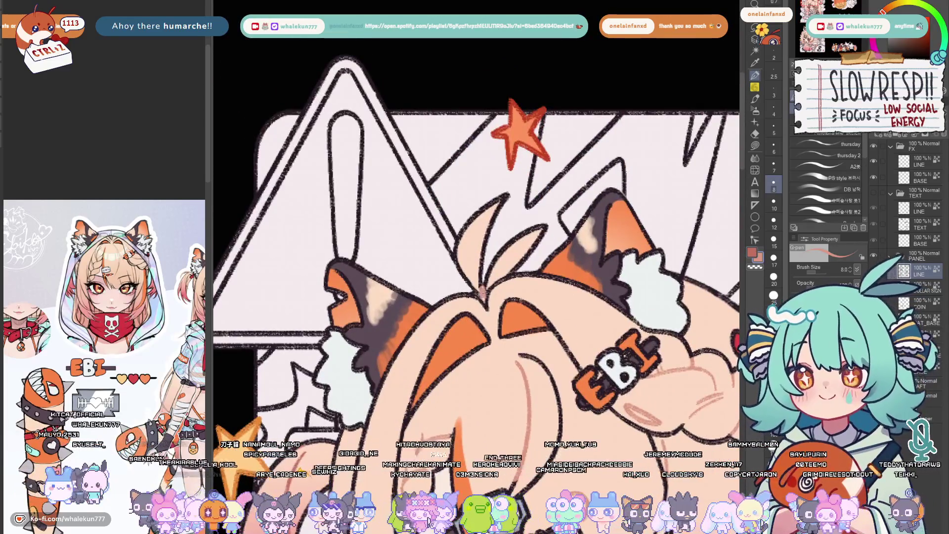
scroll(482, 293, down, 4)
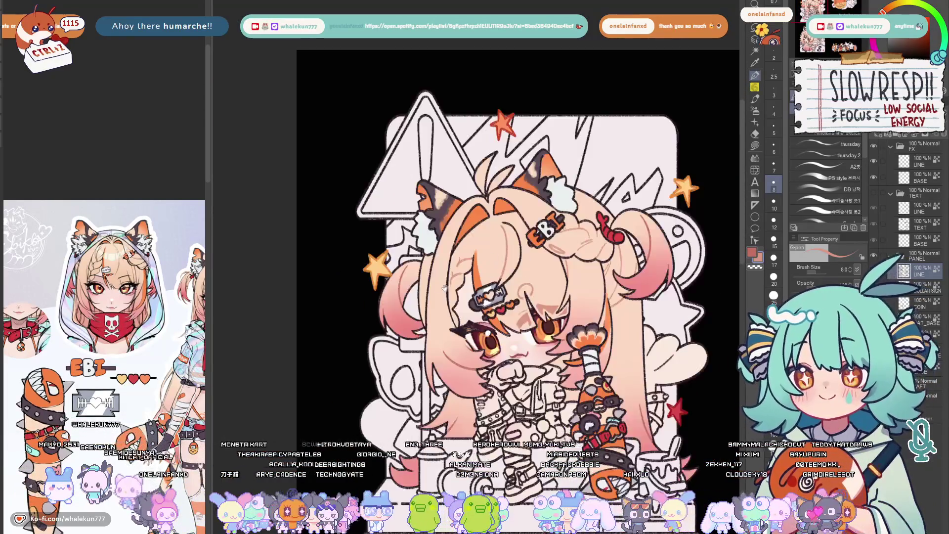
scroll(430, 281, up, 2)
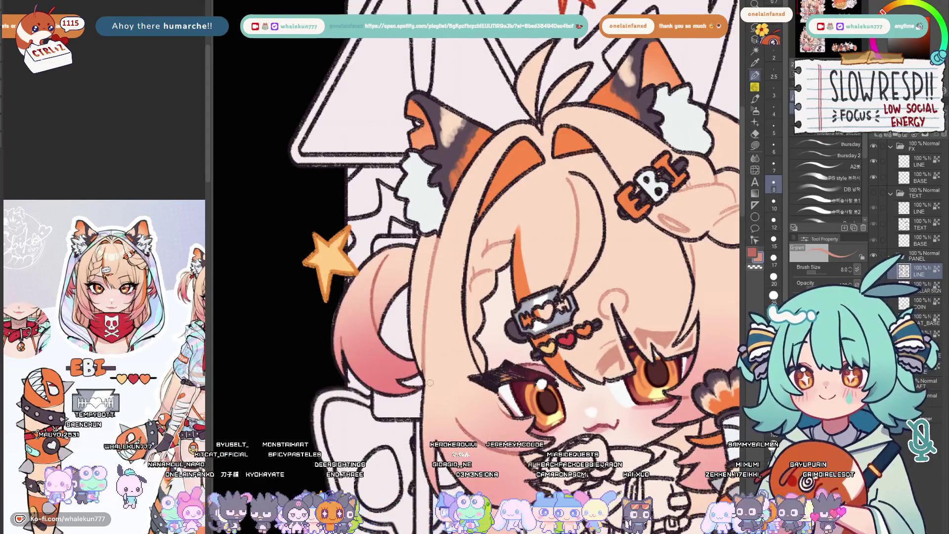
scroll(435, 390, down, 3)
scroll(483, 334, up, 2)
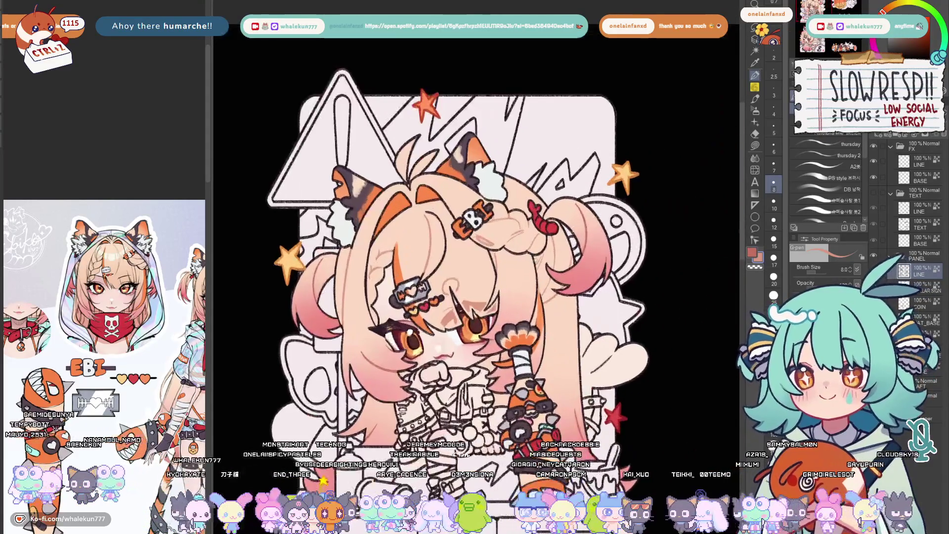
scroll(541, 277, down, 1)
scroll(540, 277, up, 3)
scroll(445, 297, down, 1)
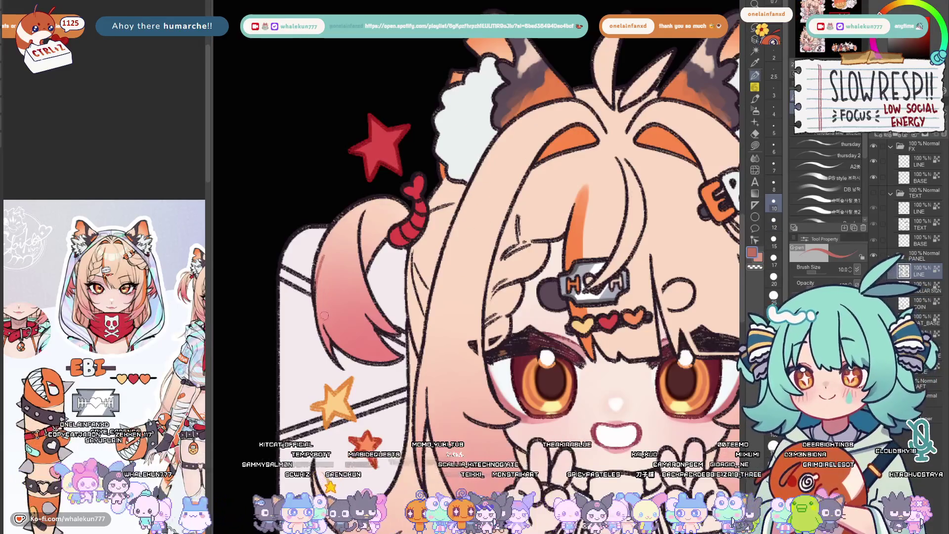
scroll(326, 328, up, 1)
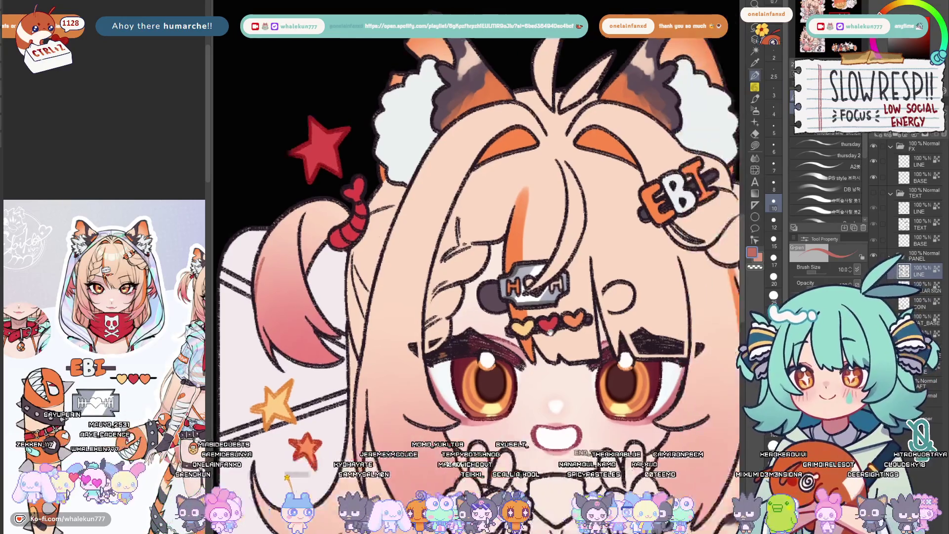
key(h)
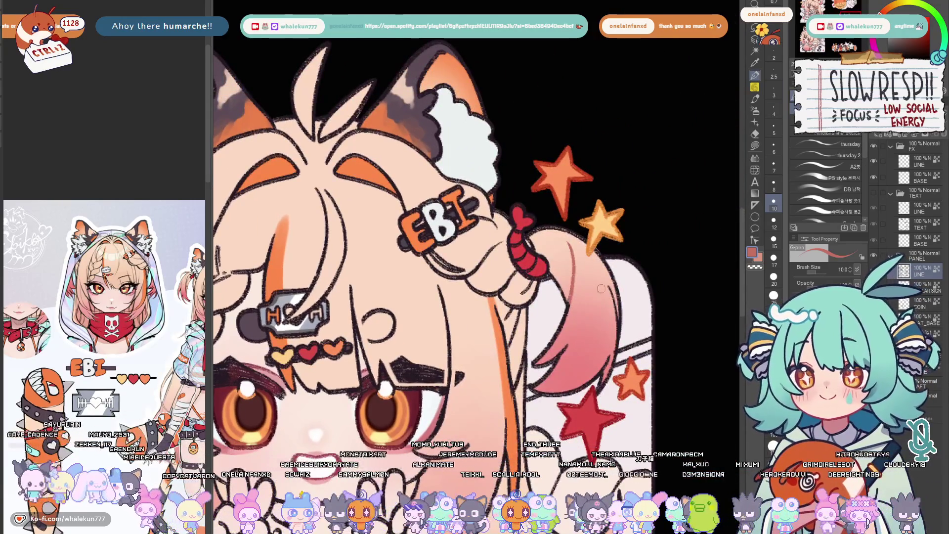
key(h)
scroll(441, 241, up, 2)
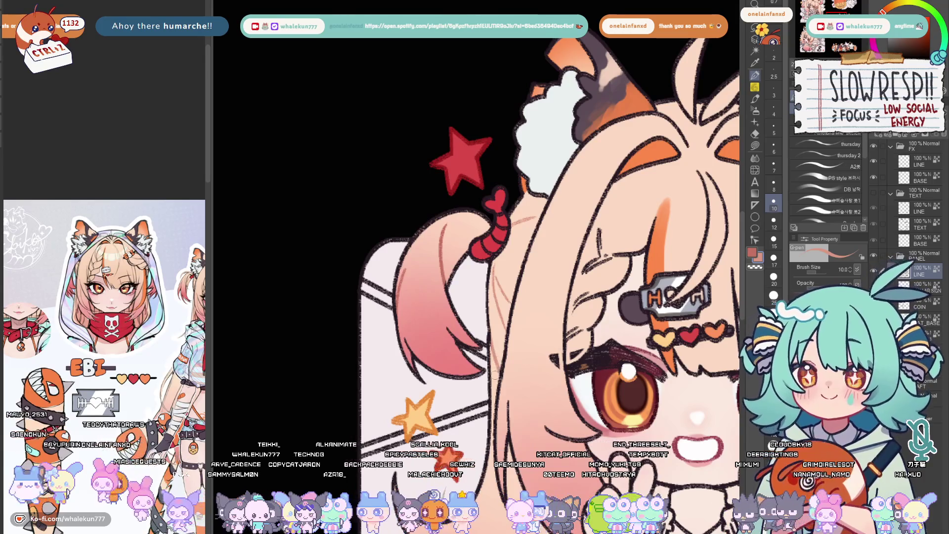
scroll(498, 349, down, 2)
scroll(487, 347, down, 1)
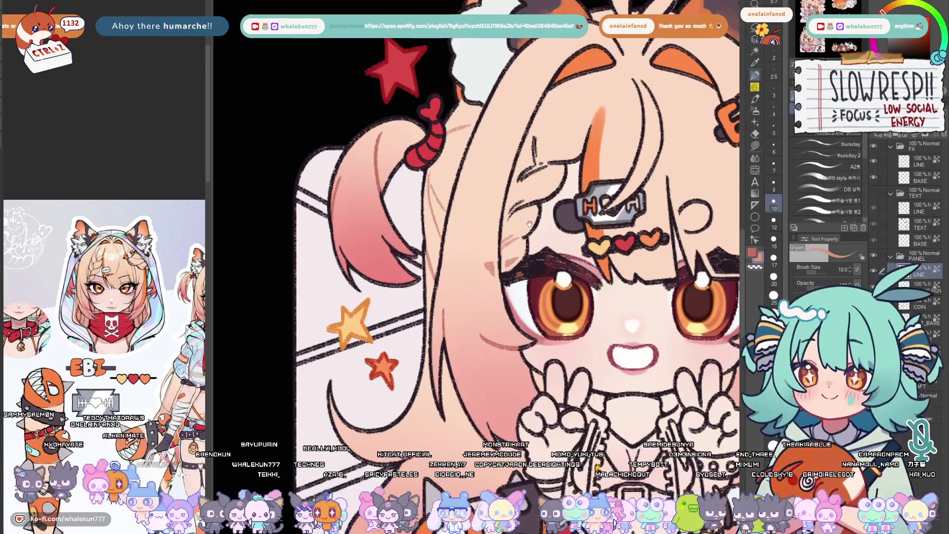
scroll(508, 251, up, 2)
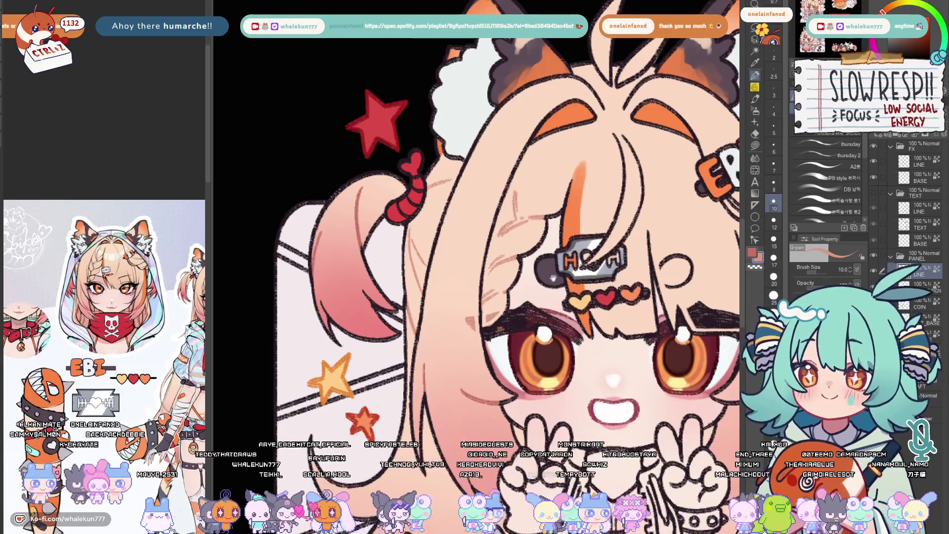
scroll(552, 279, down, 2)
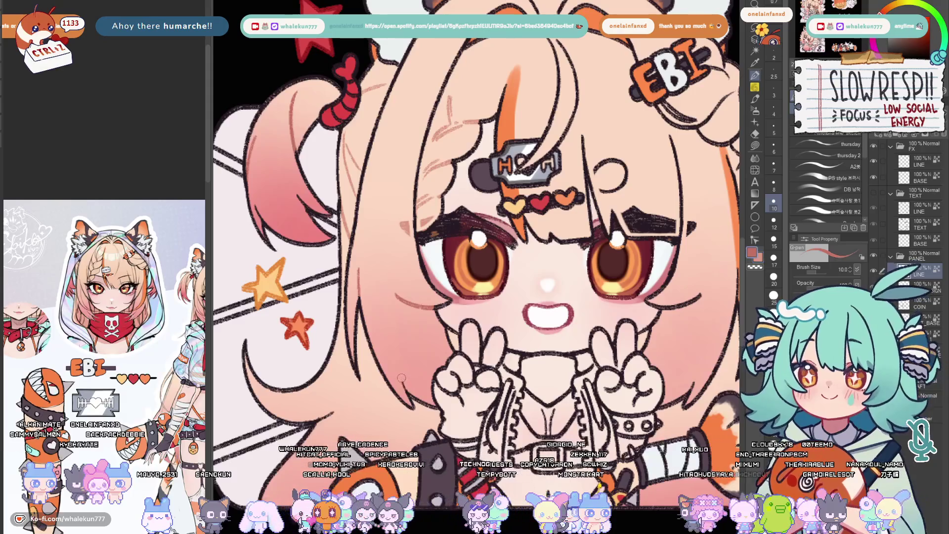
scroll(507, 324, right, 3)
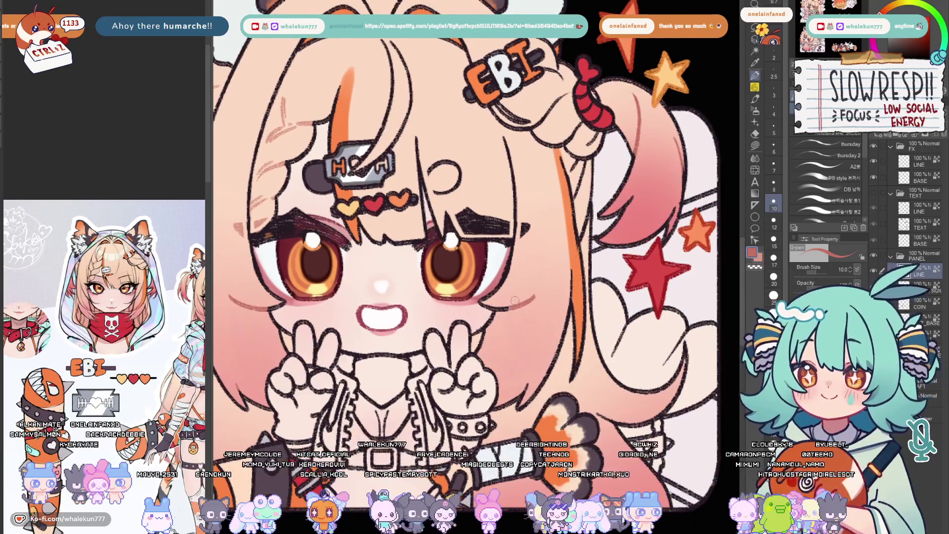
scroll(528, 386, up, 2)
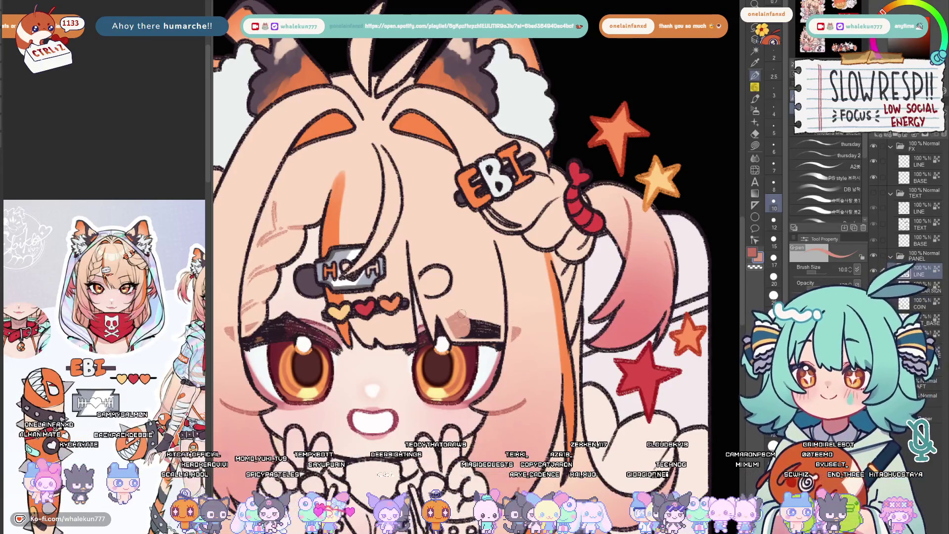
drag(452, 323, 486, 334)
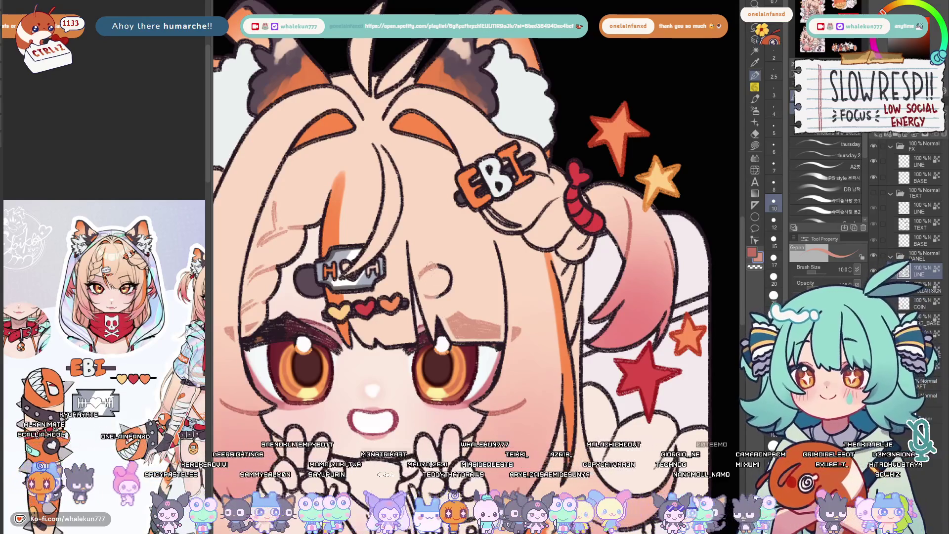
scroll(460, 267, up, 2)
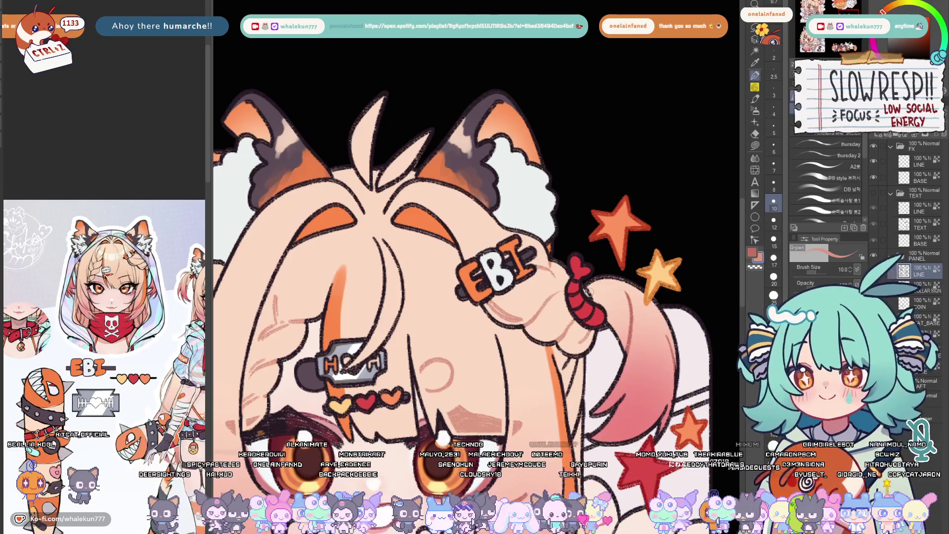
scroll(576, 264, down, 2)
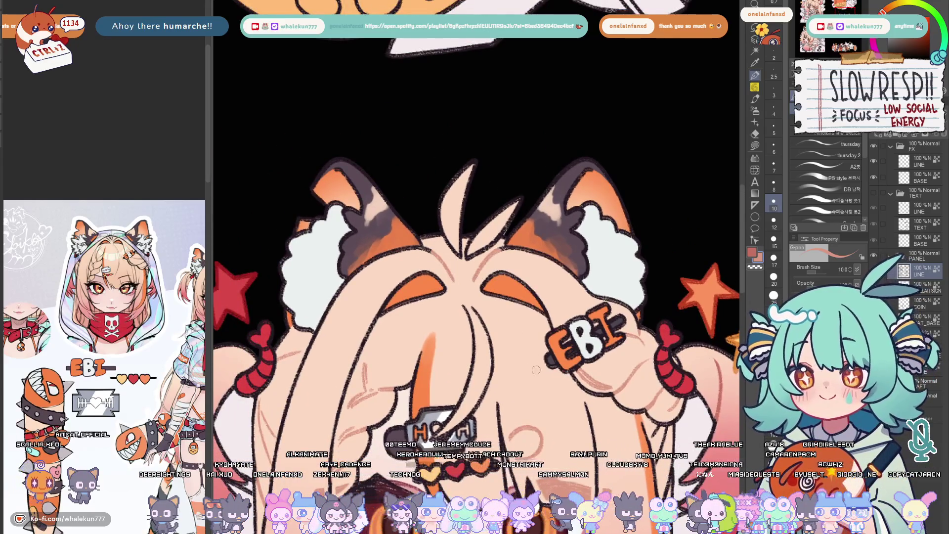
scroll(535, 368, down, 1)
scroll(488, 232, up, 3)
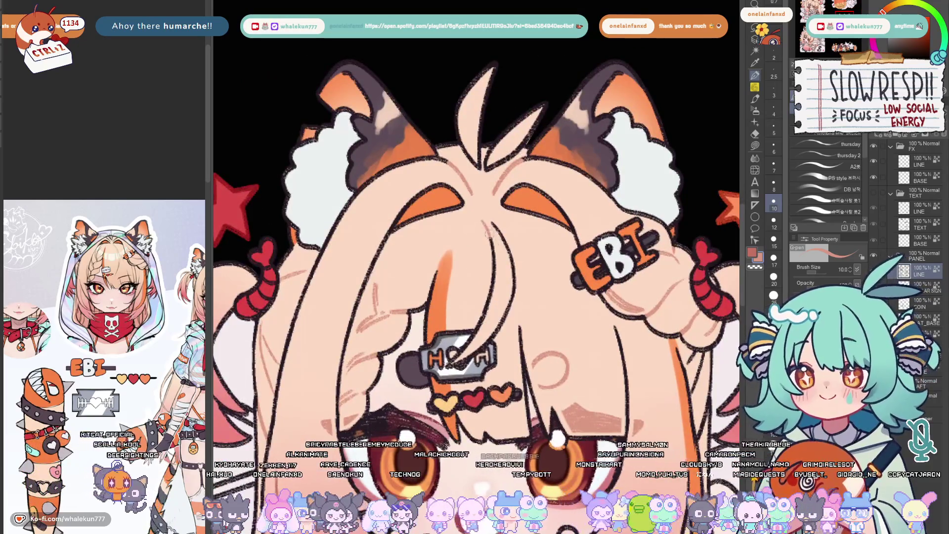
scroll(552, 270, down, 5)
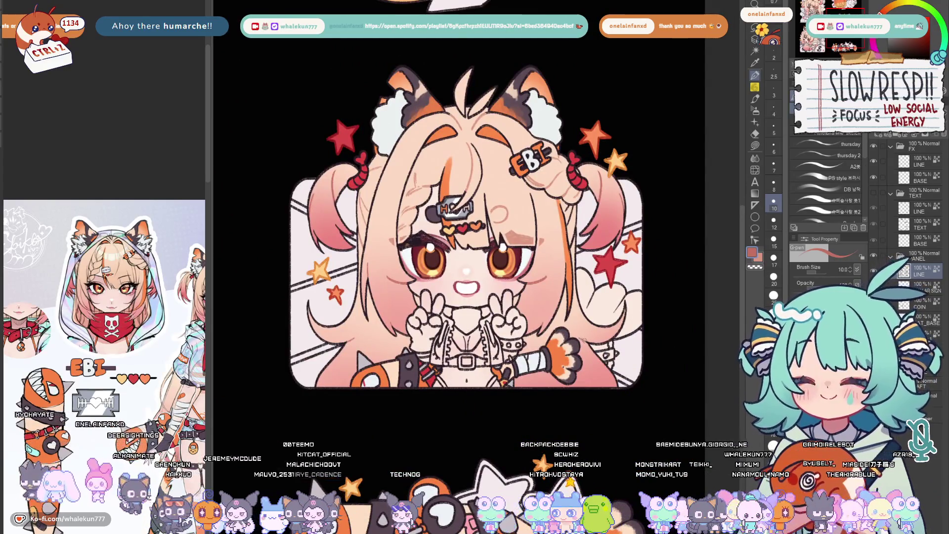
scroll(586, 321, up, 1)
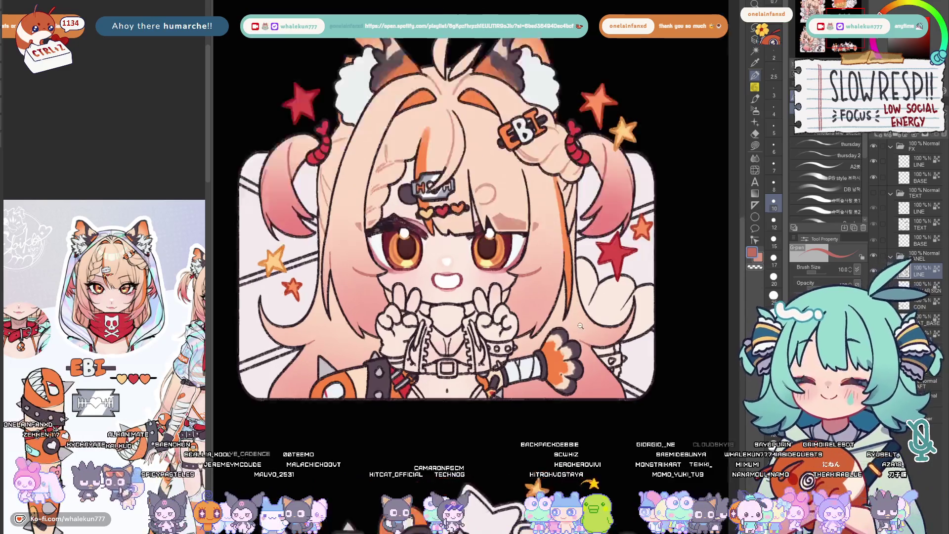
scroll(588, 323, up, 2)
scroll(593, 328, up, 1)
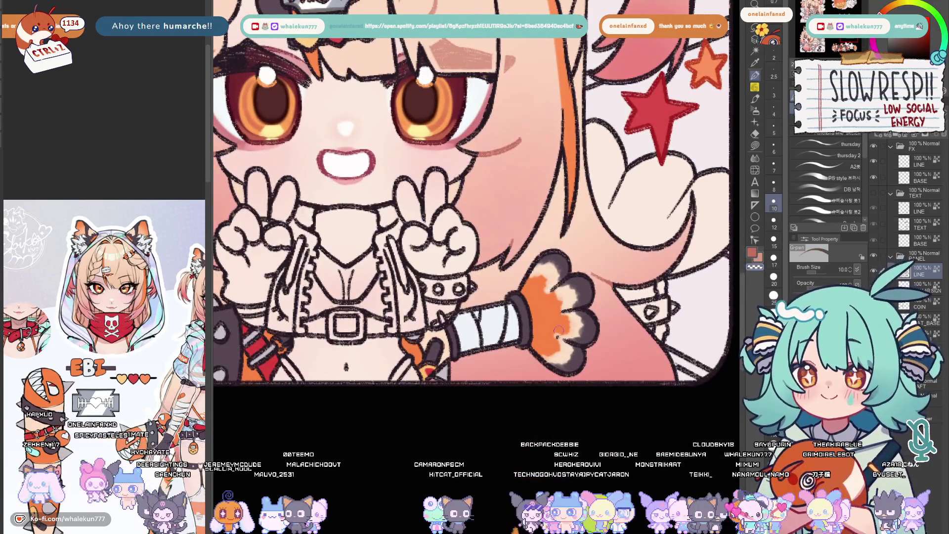
scroll(560, 323, down, 4)
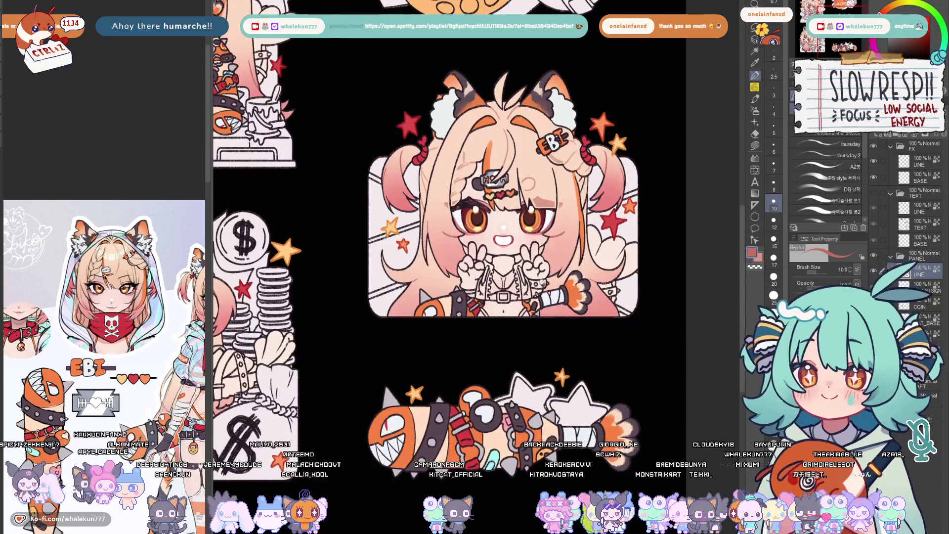
scroll(526, 358, up, 2)
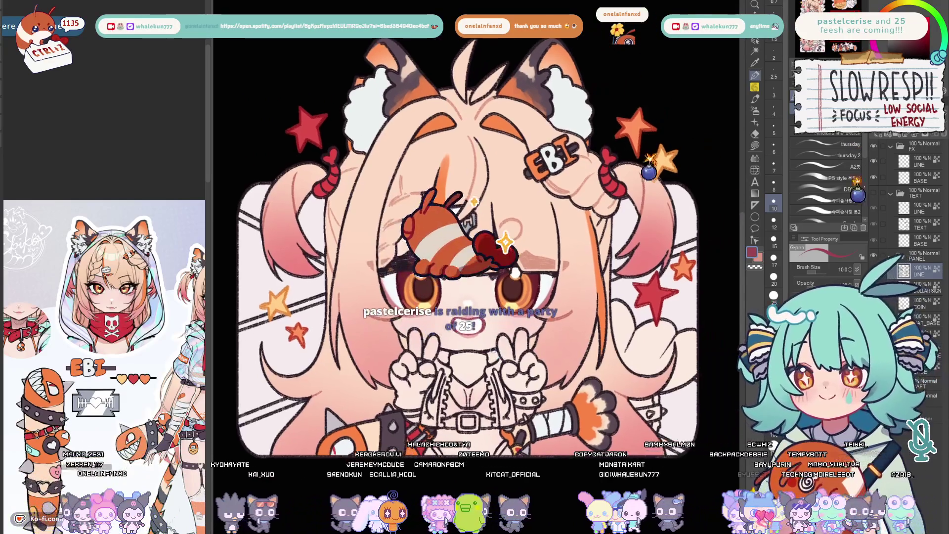
drag(533, 346, 493, 353)
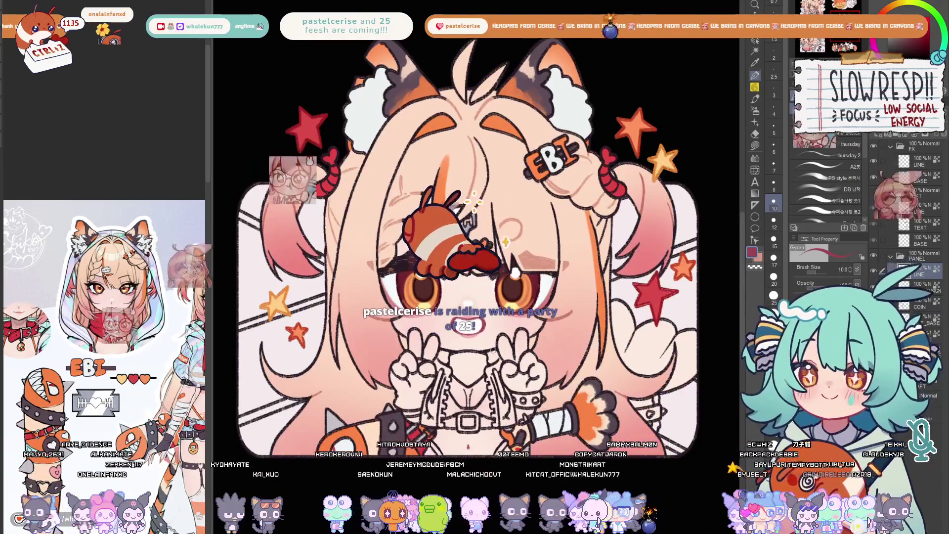
scroll(504, 241, down, 5)
scroll(505, 242, up, 2)
scroll(504, 241, up, 1)
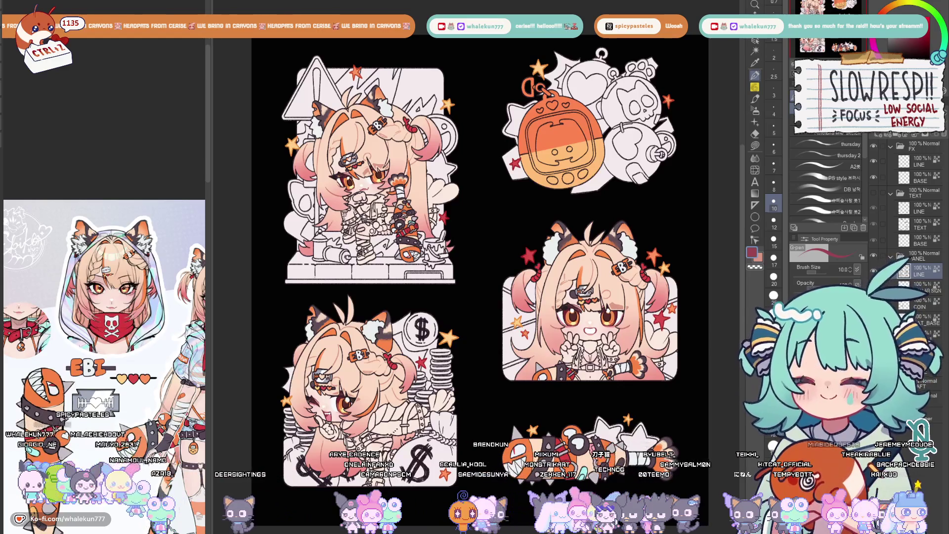
scroll(638, 367, up, 1)
scroll(638, 367, up, 1)
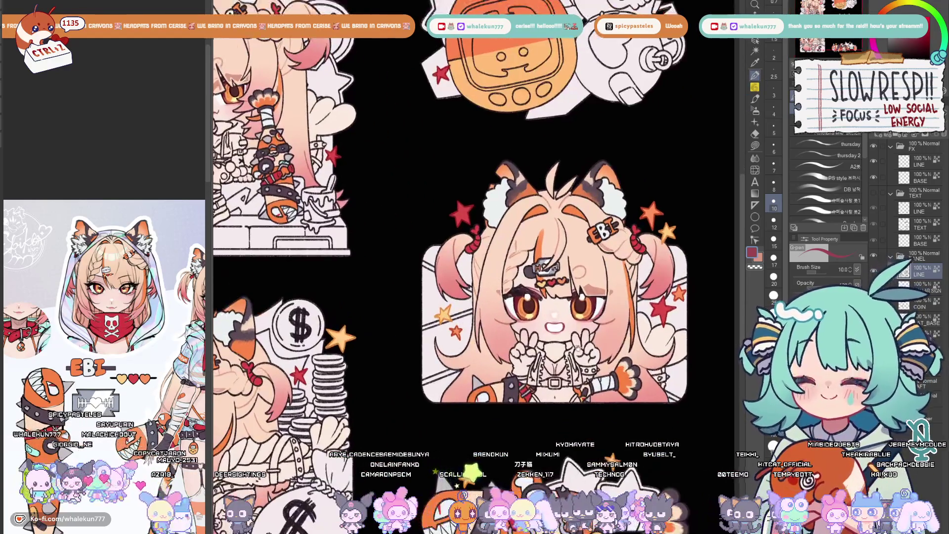
scroll(638, 368, up, 1)
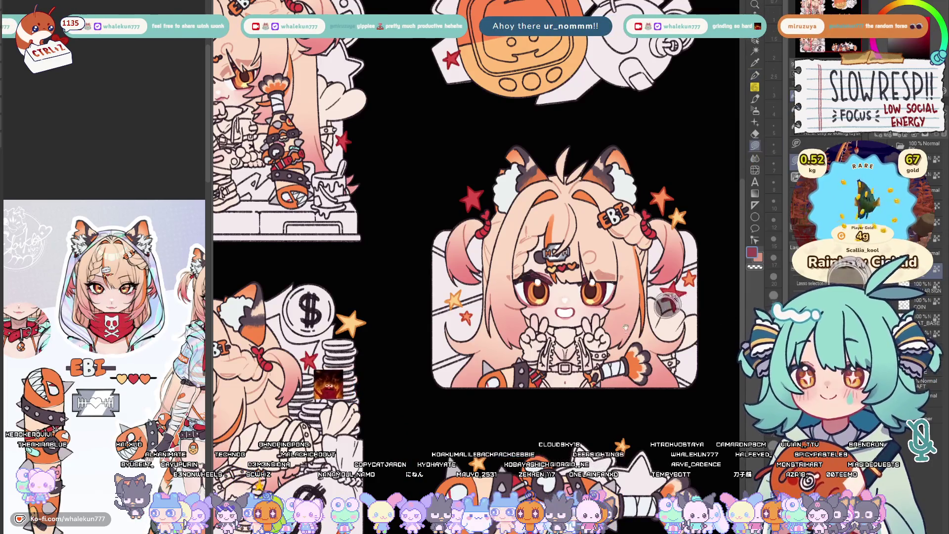
scroll(629, 297, down, 2)
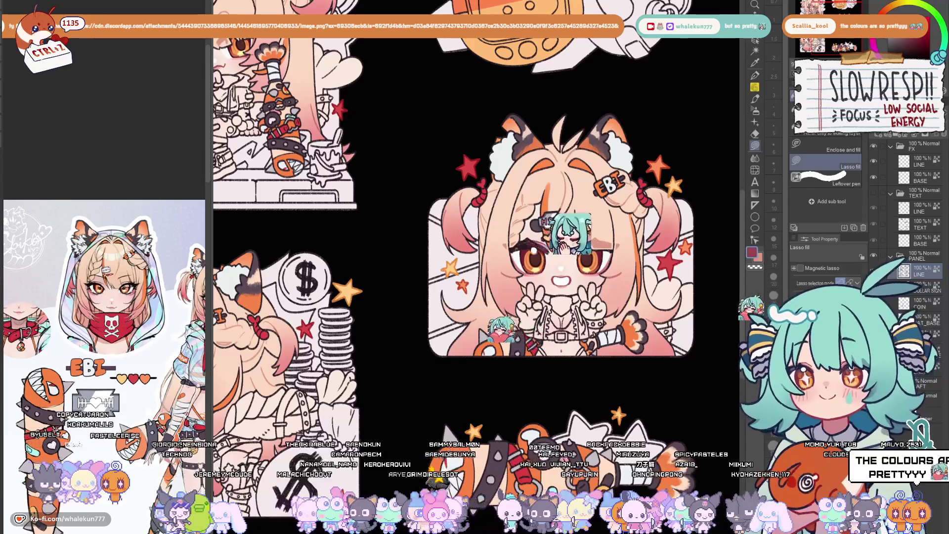
key(alt+Tab)
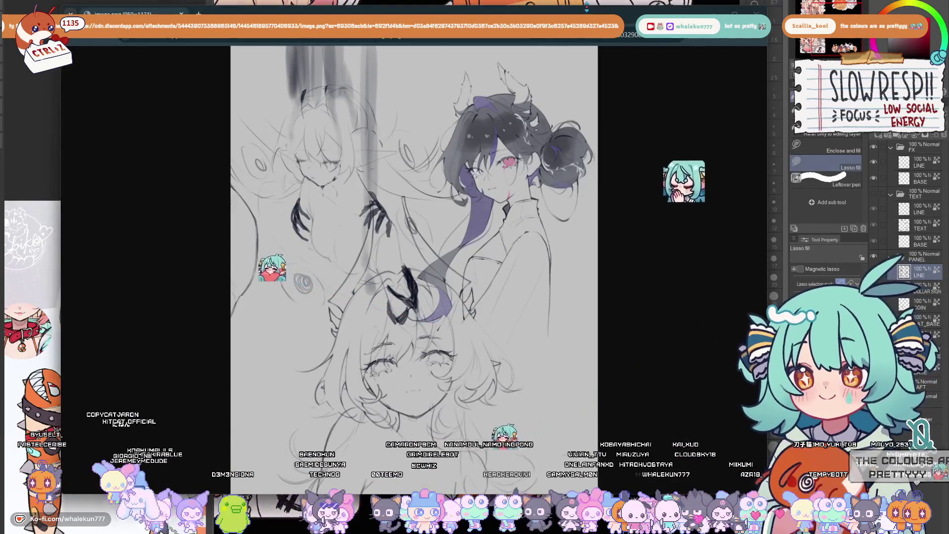
scroll(506, 265, up, 1)
scroll(409, 267, up, 1)
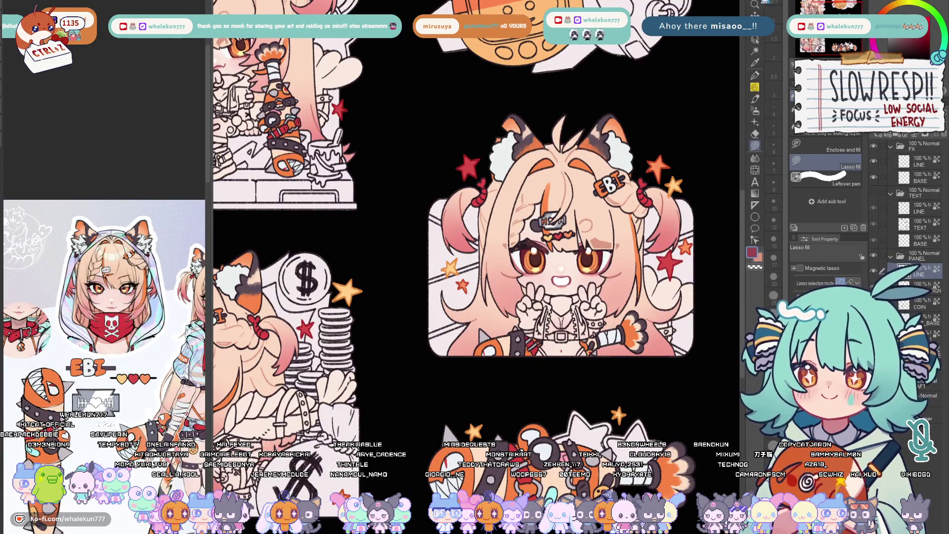
scroll(478, 238, down, 3)
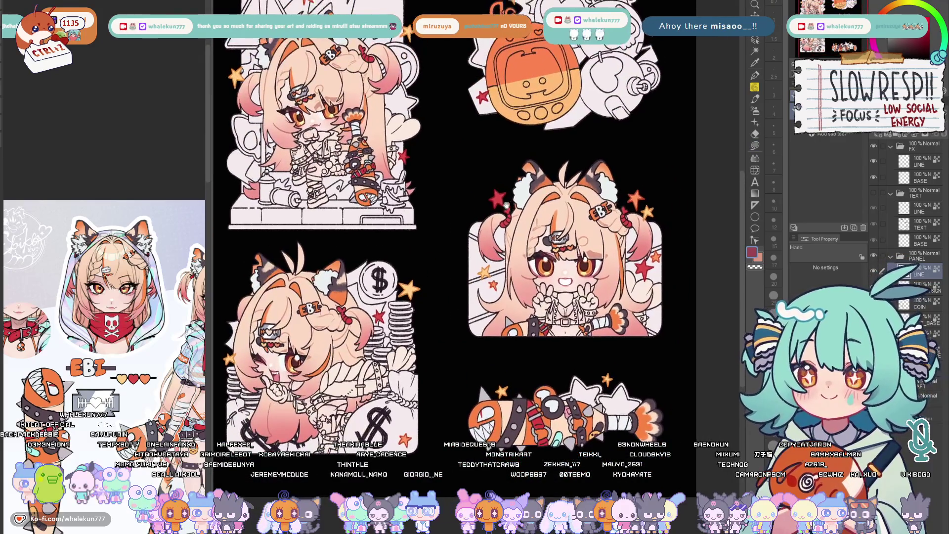
scroll(506, 205, up, 1)
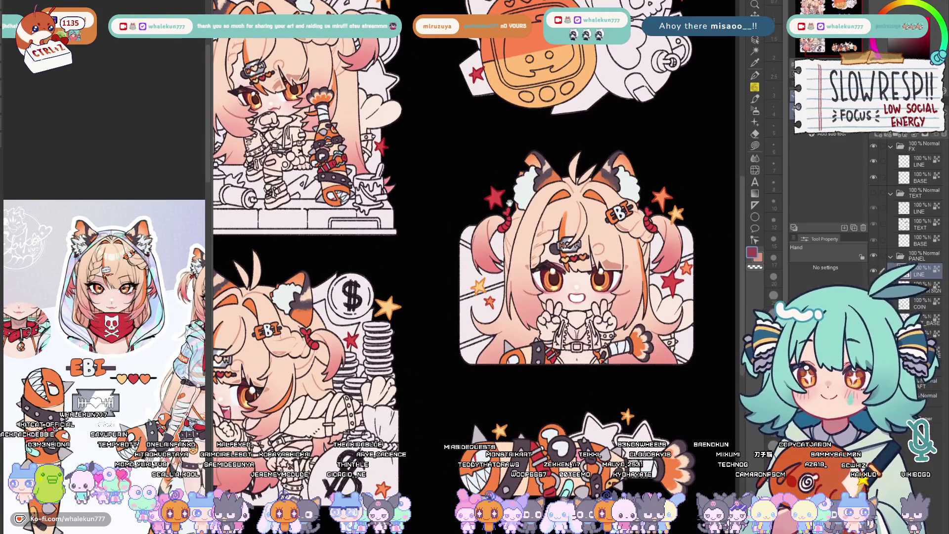
Pick the pen brush and start an orange streak along the coin chibi's hair
click(757, 85)
scroll(604, 242, up, 2)
scroll(516, 228, up, 2)
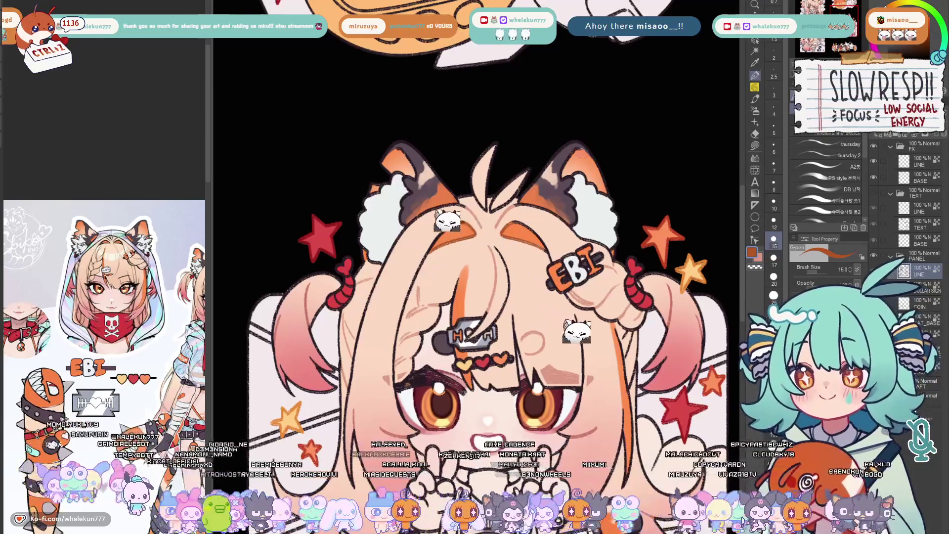
key(ctrl+minus)
key(ctrl+minus)
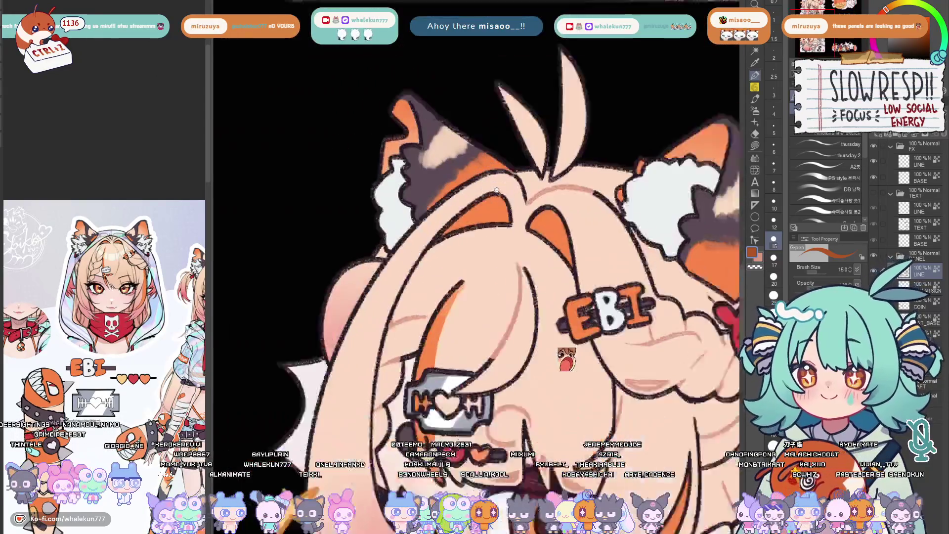
scroll(496, 190, up, 2)
drag(477, 246, 450, 260)
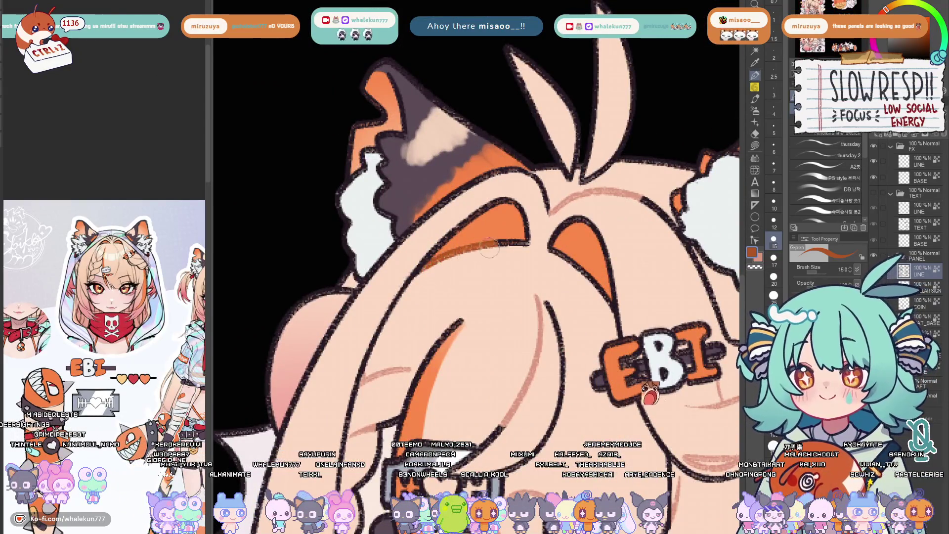
Stroke darker orange streaks down the coin chibi's hair strands
drag(518, 215, 530, 172)
drag(470, 275, 441, 302)
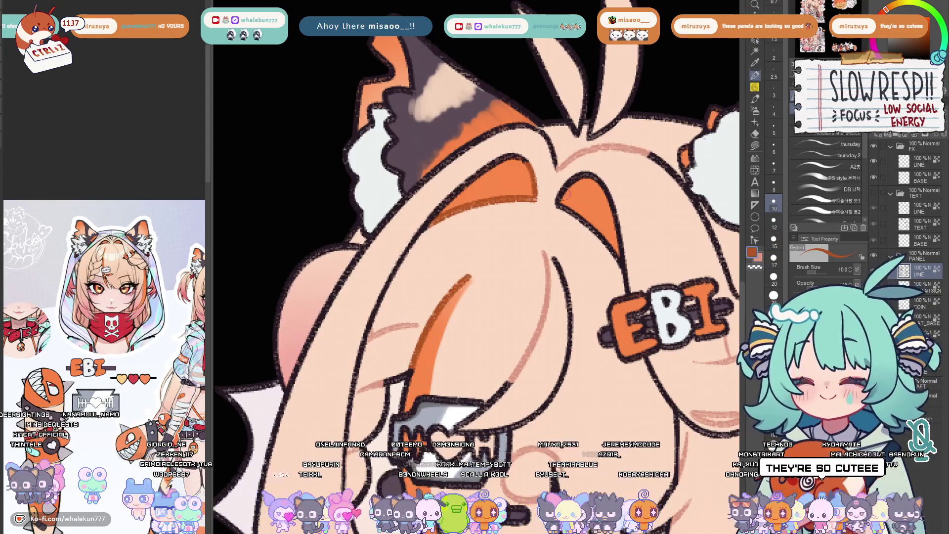
scroll(636, 256, down, 5)
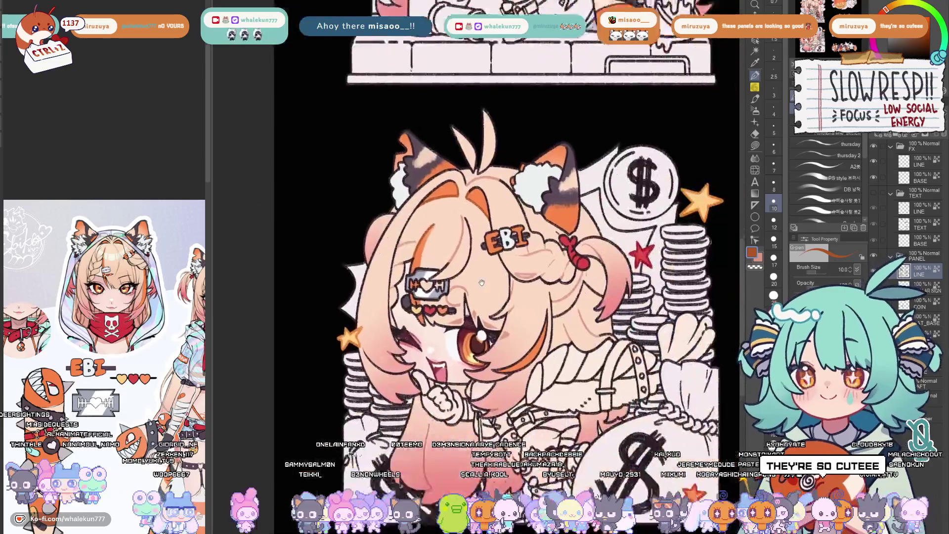
scroll(514, 274, up, 4)
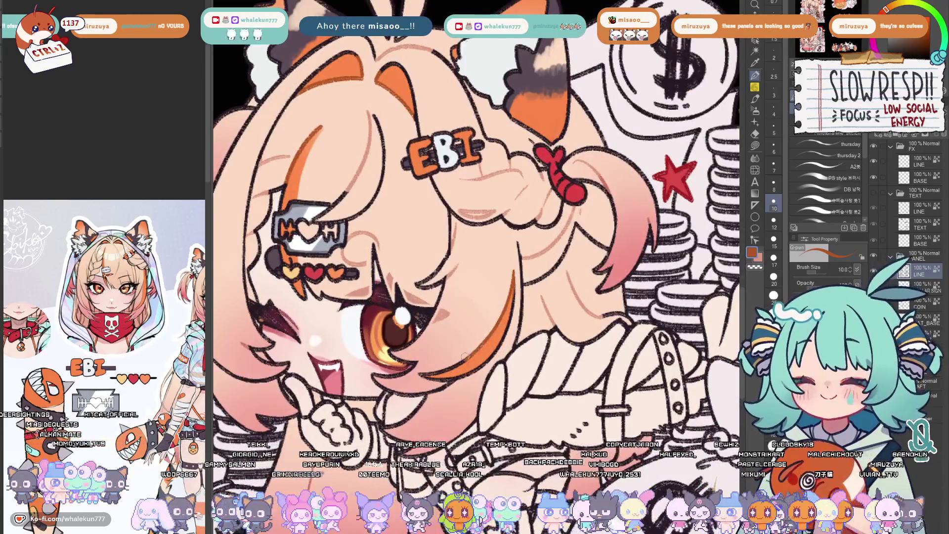
scroll(517, 348, down, 3)
scroll(480, 397, up, 1)
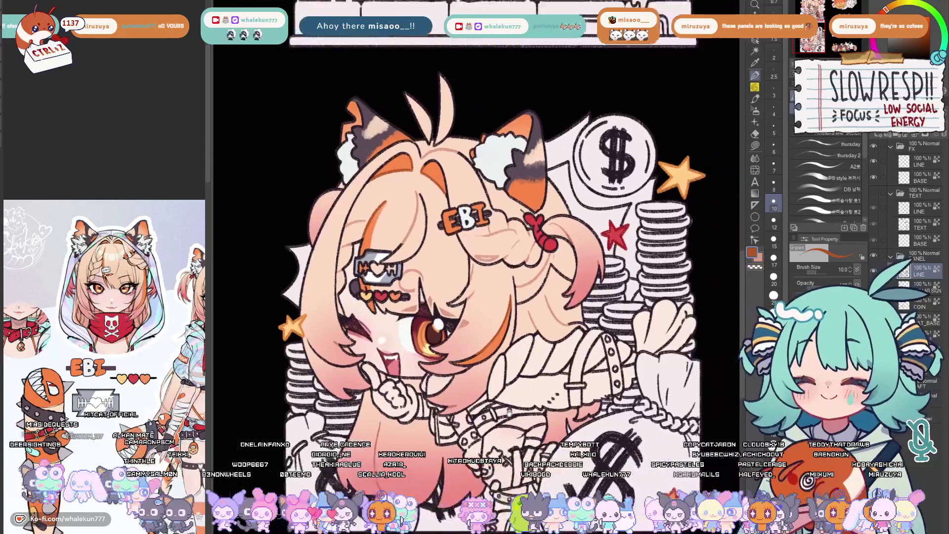
scroll(480, 397, up, 1)
drag(480, 397, 470, 442)
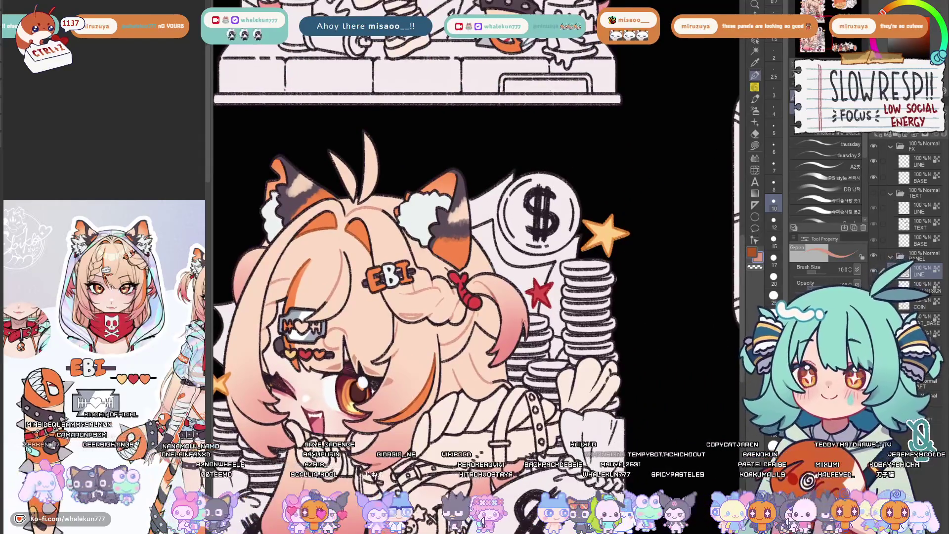
scroll(475, 267, down, 2)
scroll(476, 267, down, 2)
scroll(475, 268, up, 1)
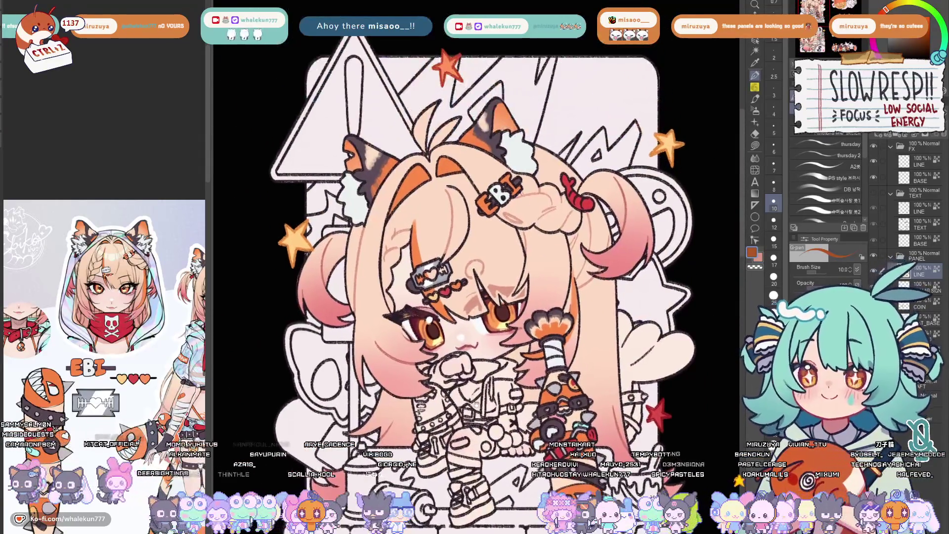
scroll(476, 267, up, 1)
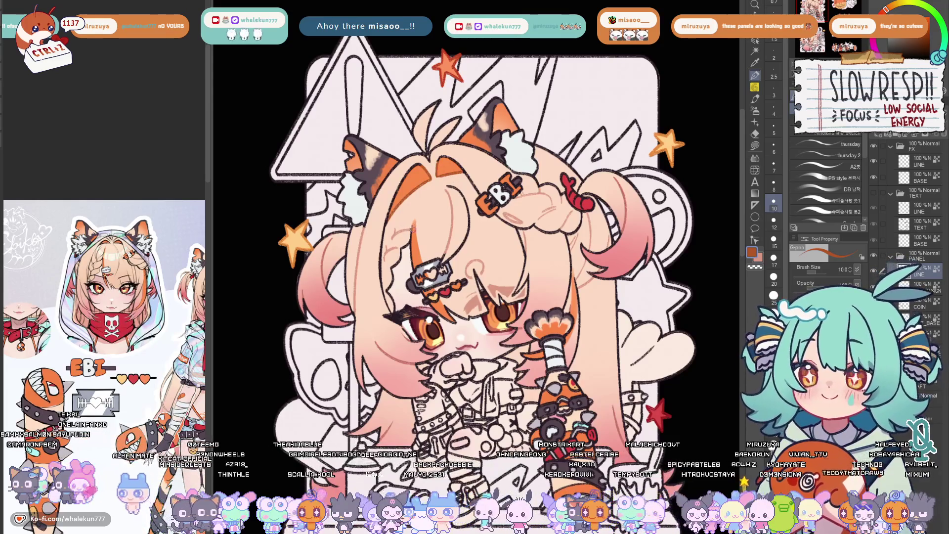
drag(433, 217, 571, 326)
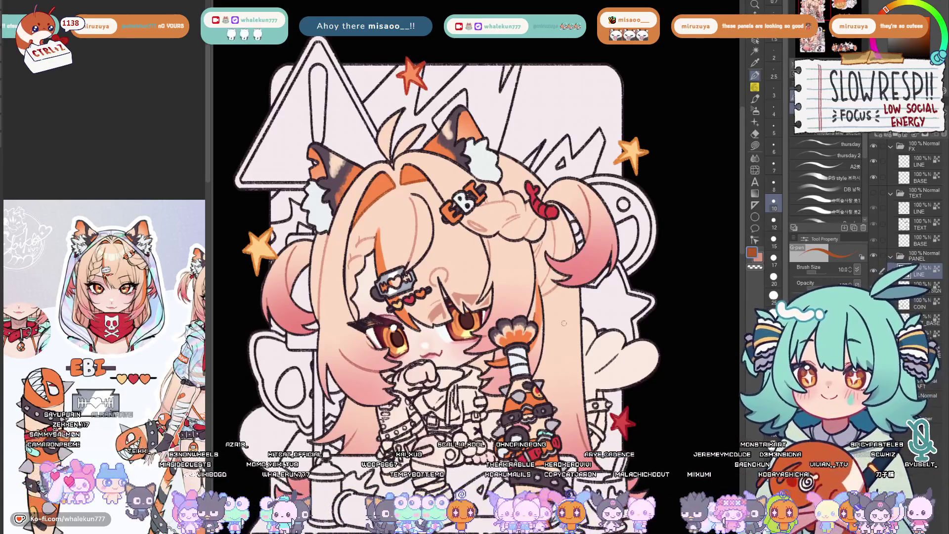
scroll(564, 323, down, 2)
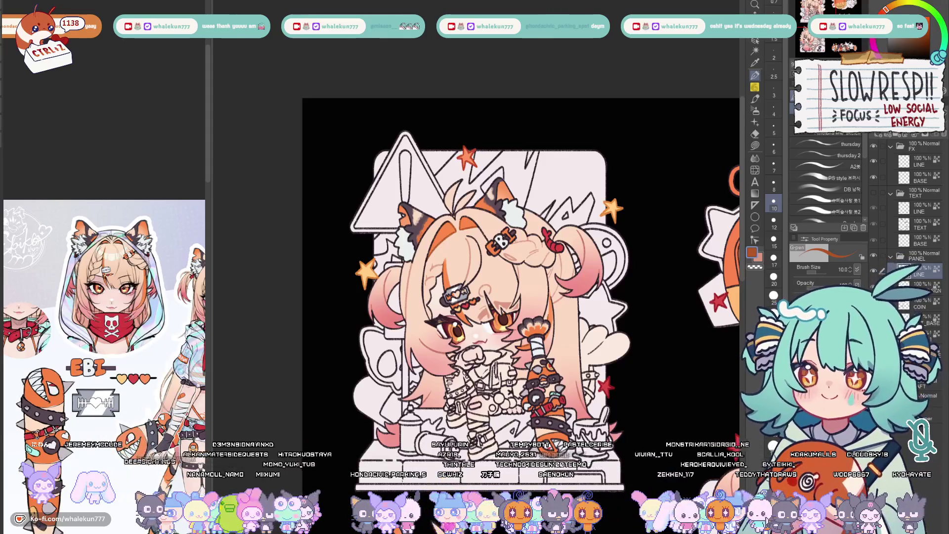
drag(482, 297, 463, 259)
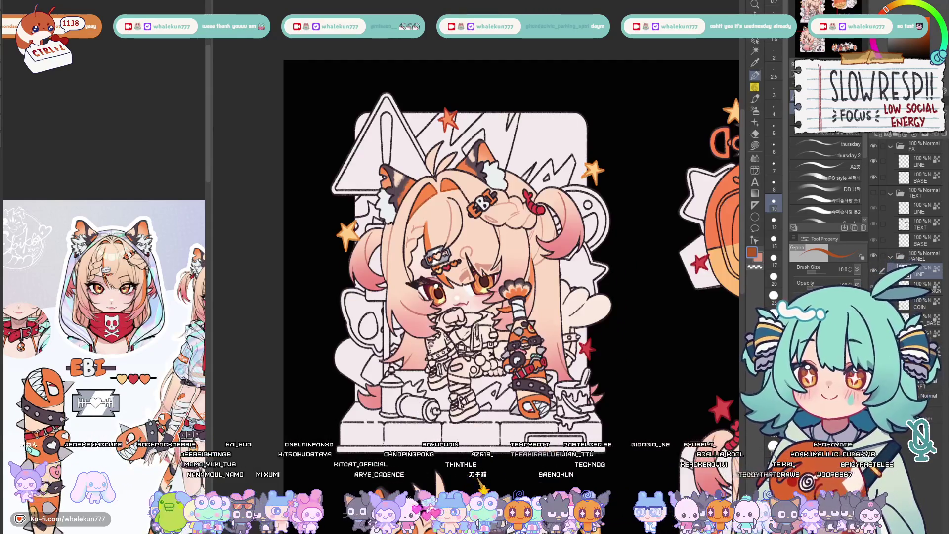
scroll(512, 259, down, 5)
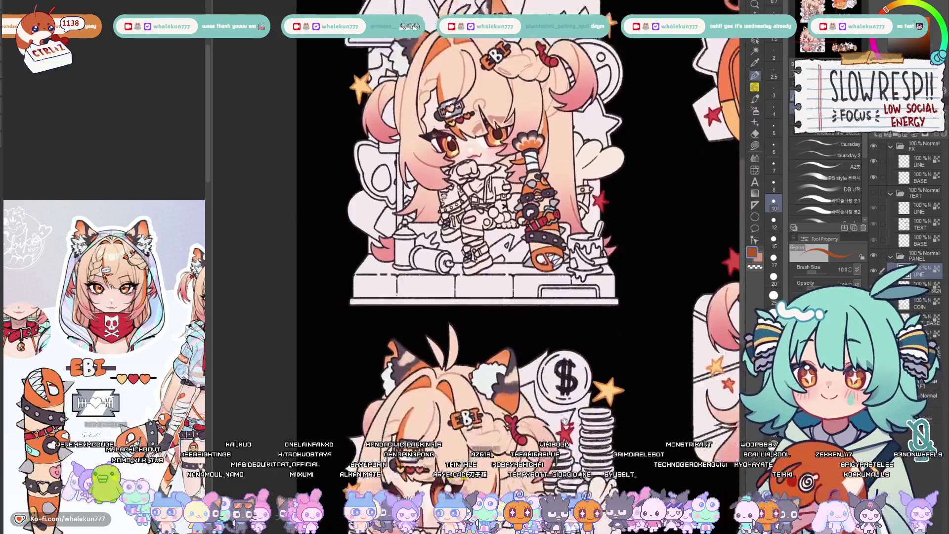
scroll(511, 282, down, 1)
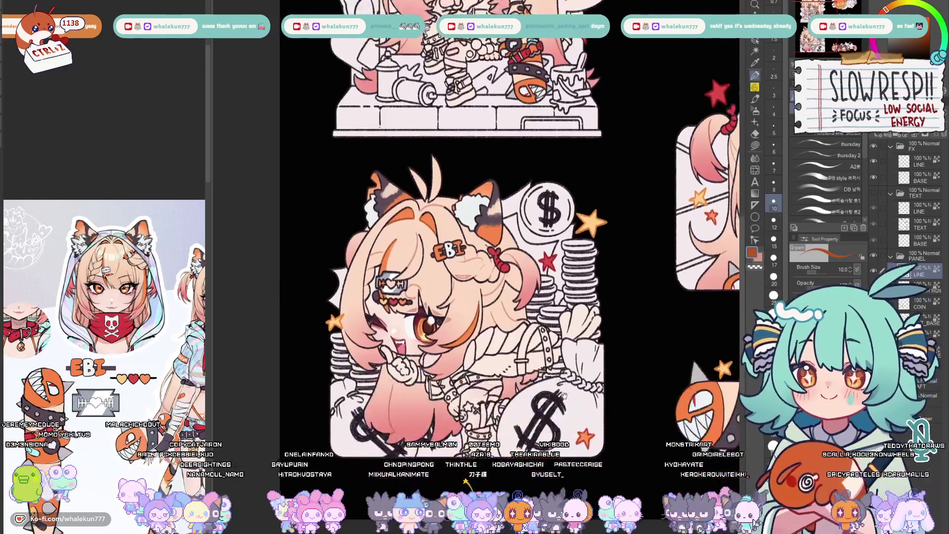
scroll(512, 282, down, 1)
scroll(512, 282, down, 1)
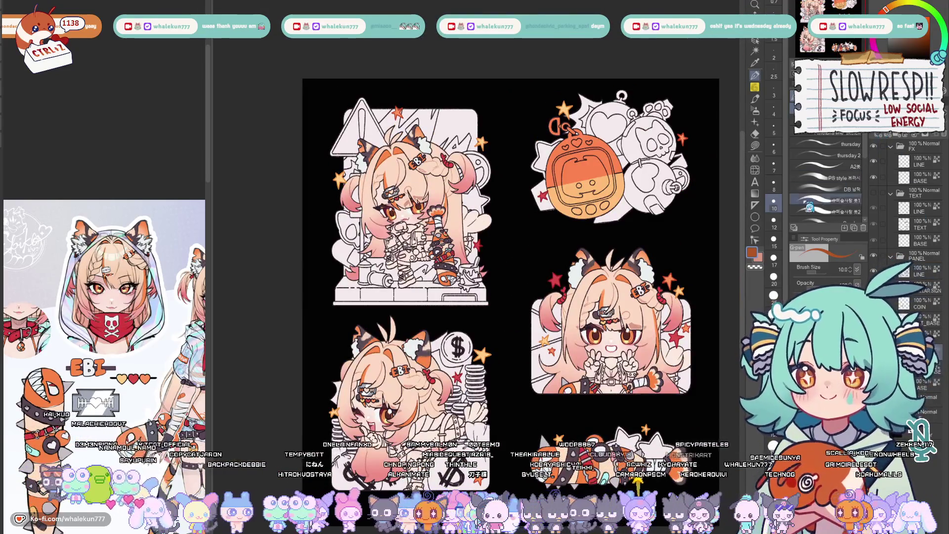
Lasso-fill the area beside the sitting chibi's arm orange, then bring the hand and red star into view
key(g)
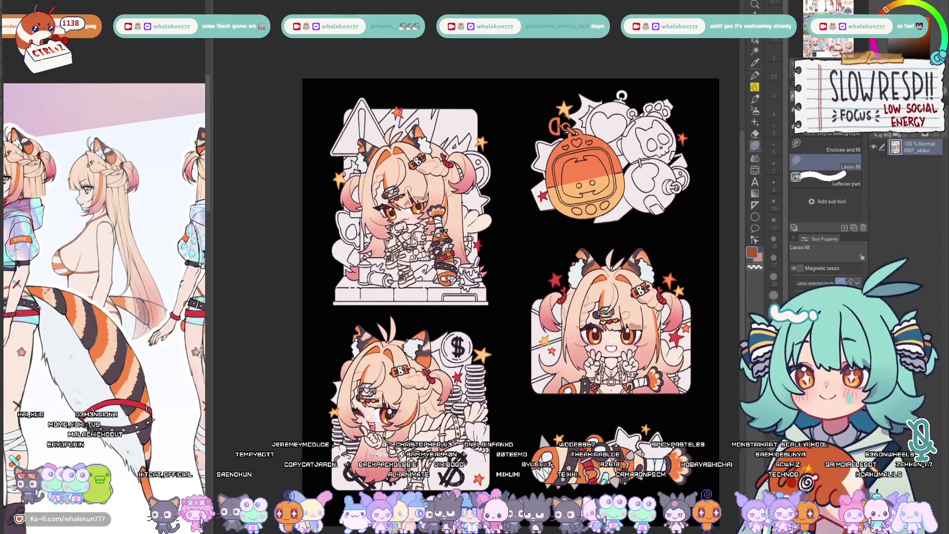
scroll(478, 261, up, 3)
scroll(478, 260, up, 1)
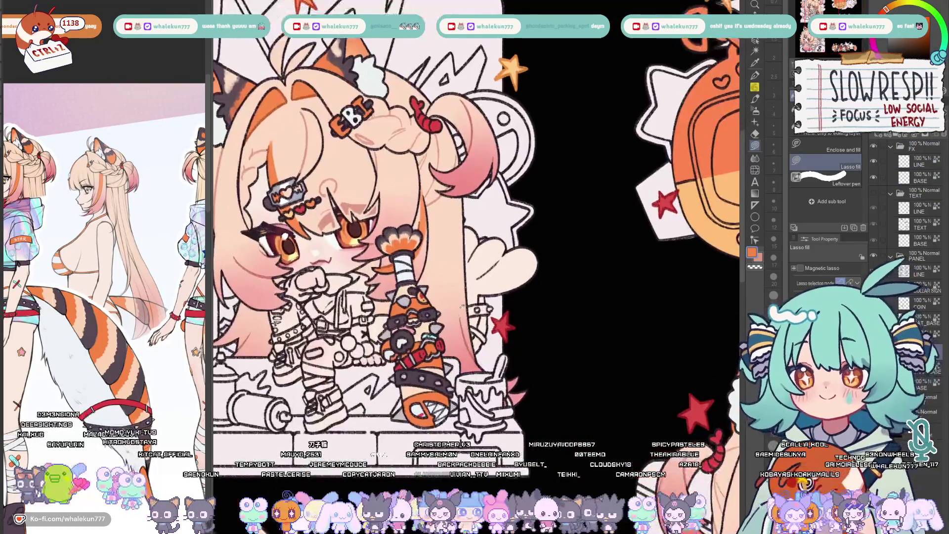
scroll(478, 260, up, 1)
scroll(478, 260, up, 1)
scroll(478, 261, up, 2)
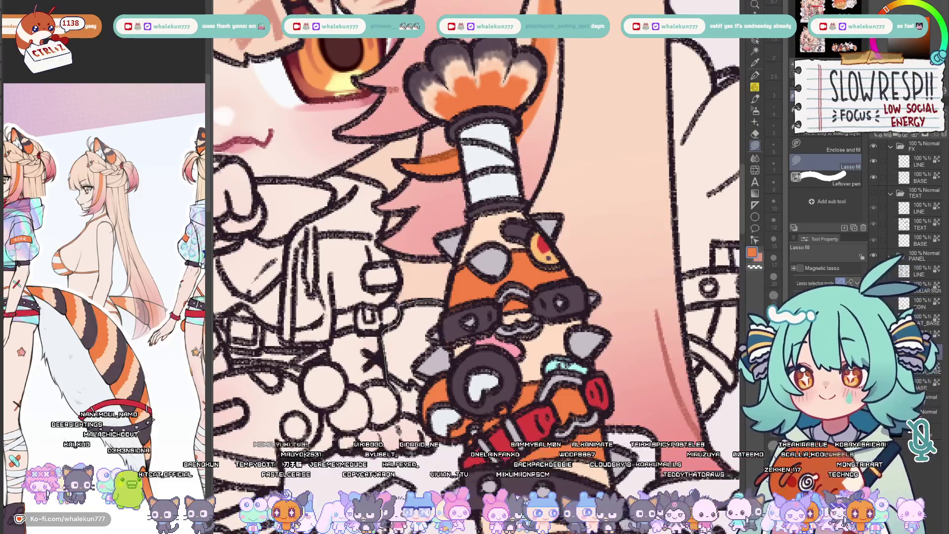
drag(437, 304, 416, 420)
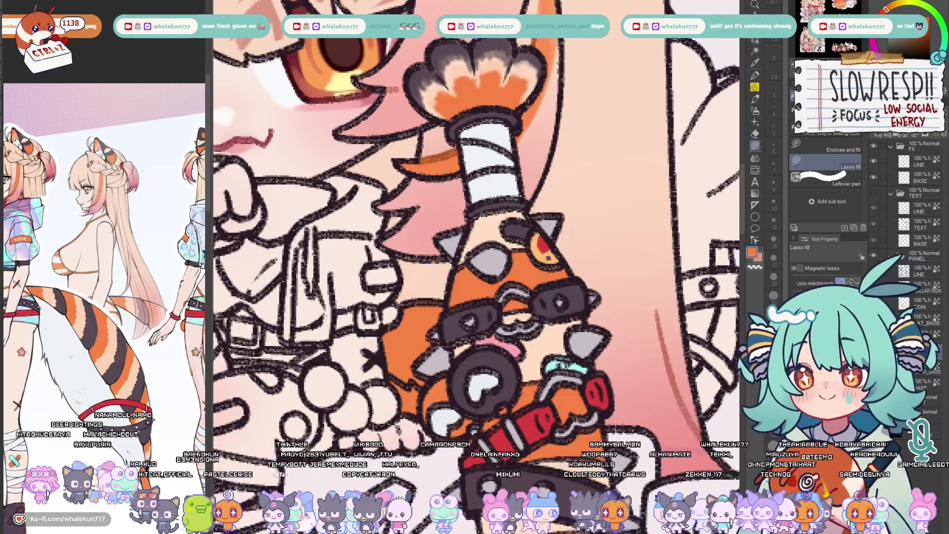
drag(694, 315, 472, 352)
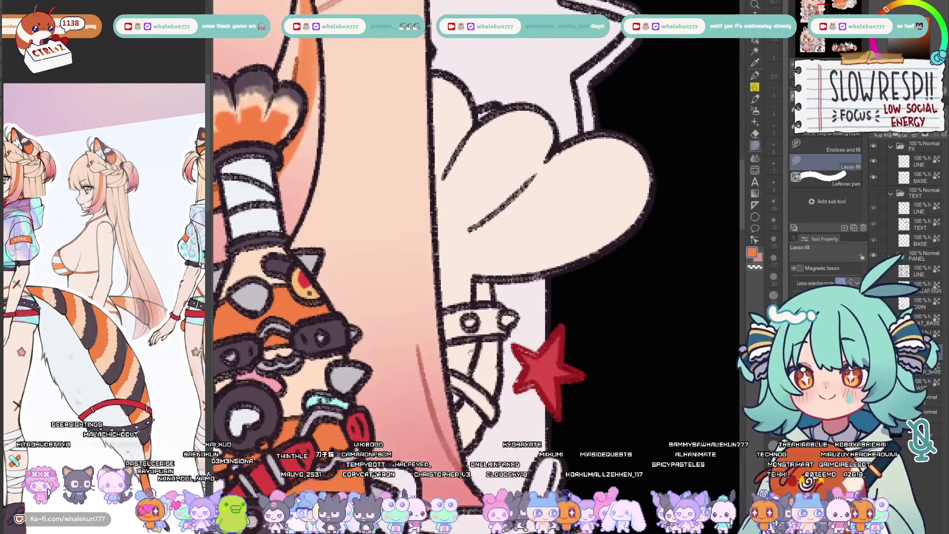
scroll(559, 44, down, 1)
scroll(560, 43, down, 2)
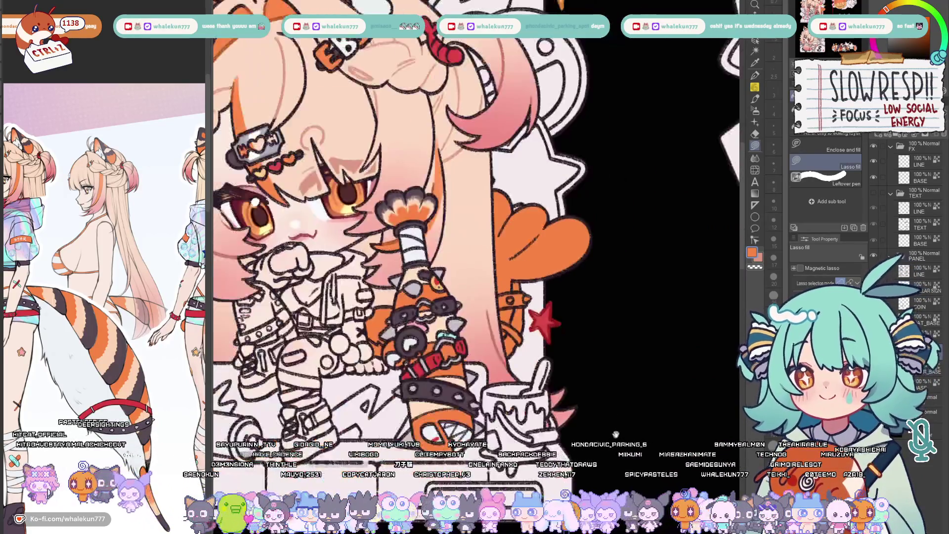
scroll(560, 43, down, 2)
scroll(560, 44, down, 2)
scroll(374, 345, up, 1)
scroll(374, 344, up, 2)
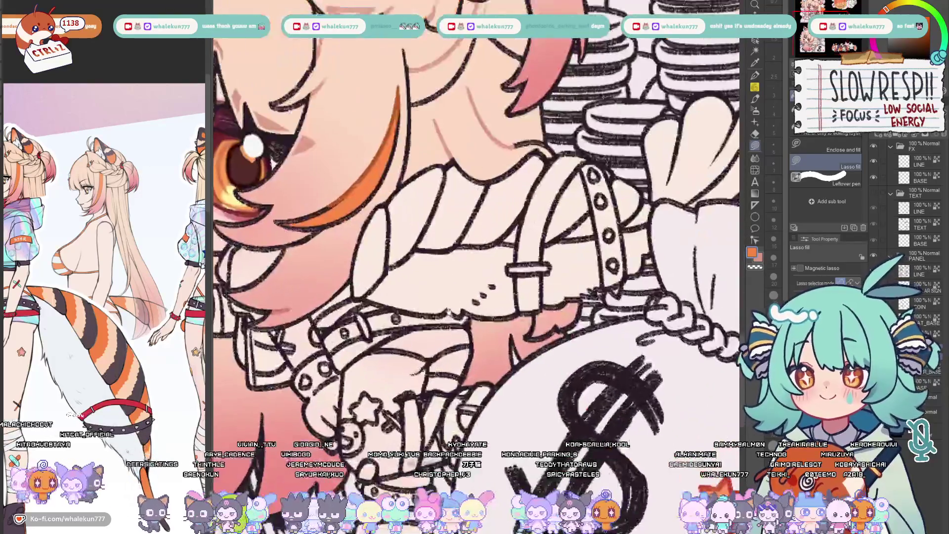
scroll(374, 345, up, 2)
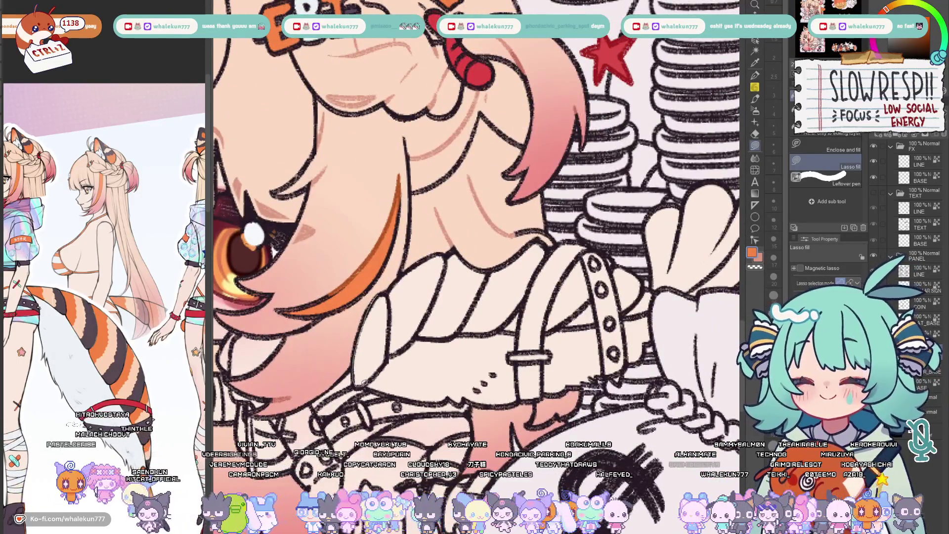
Lasso-fill the braid under the face, the area below it and beside the belt with orange
drag(491, 229, 382, 293)
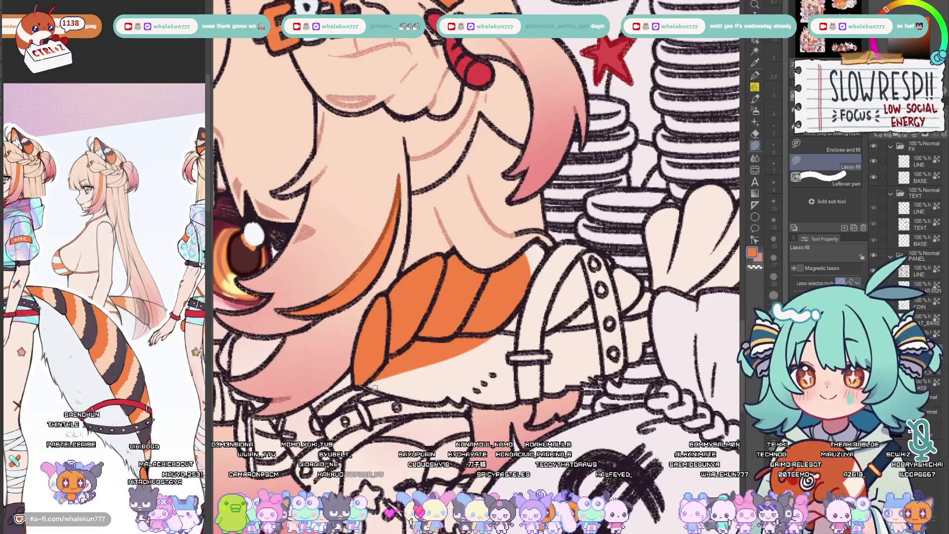
drag(451, 399, 486, 394)
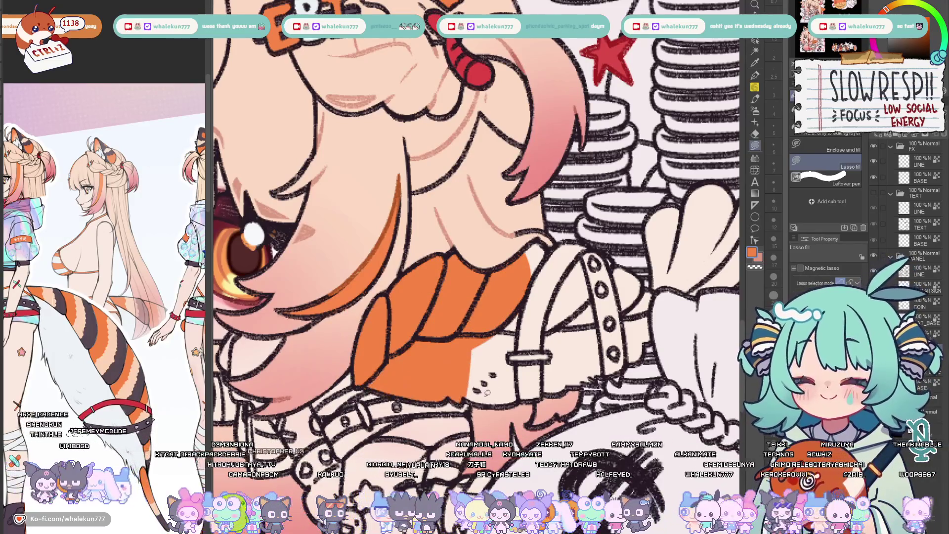
drag(553, 348, 549, 371)
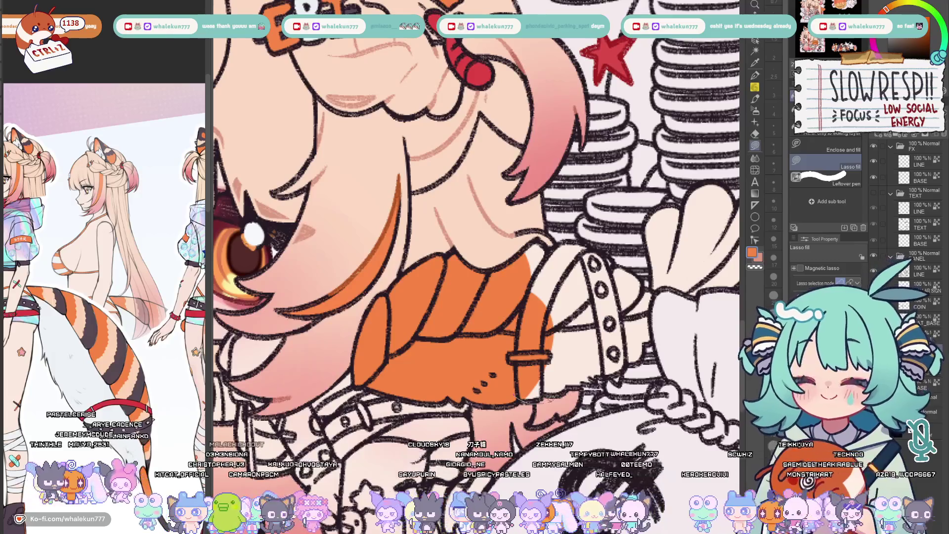
drag(474, 260, 378, 278)
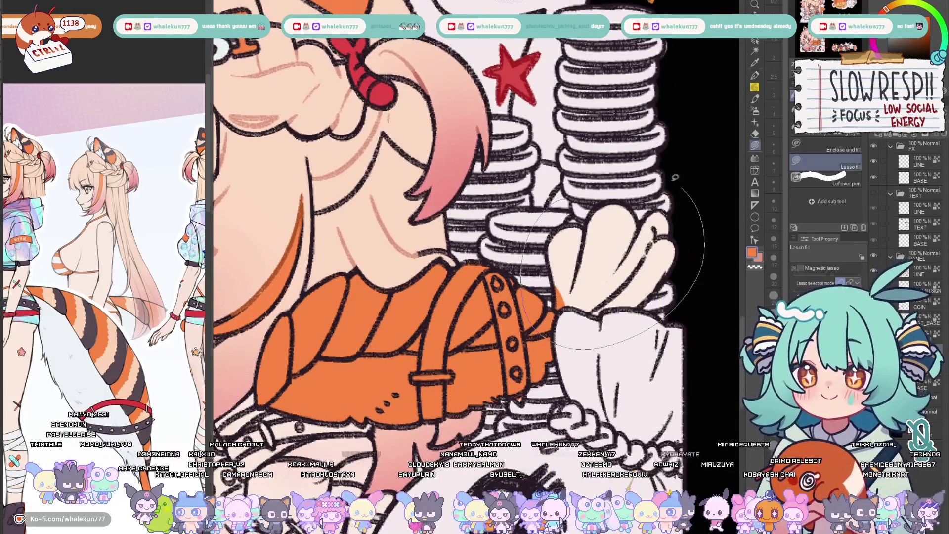
scroll(675, 176, down, 3)
scroll(675, 176, down, 2)
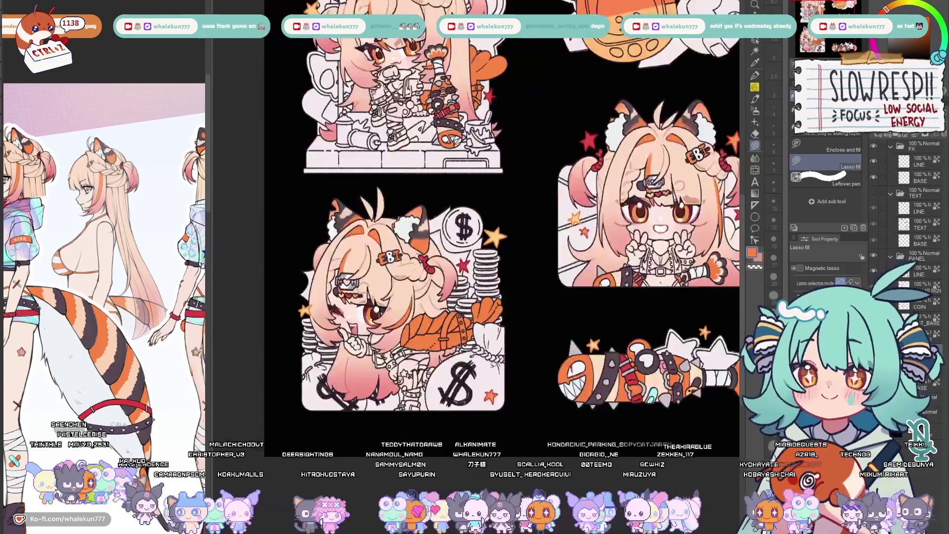
scroll(496, 374, up, 2)
scroll(501, 349, up, 2)
scroll(509, 319, up, 1)
scroll(509, 319, up, 1)
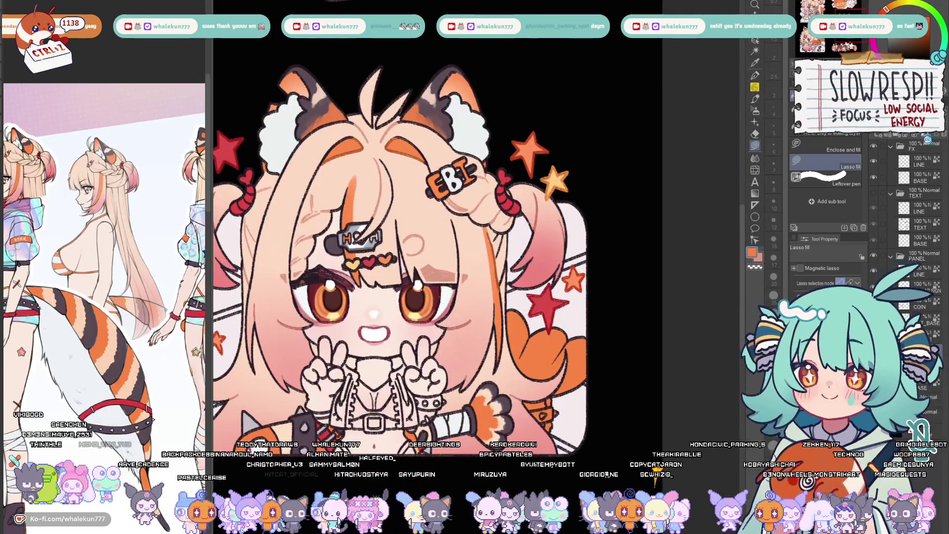
Centre the peace-sign chibi, scroll the reference to the character's back views, and switch to the pen
drag(562, 397, 677, 374)
drag(104, 355, 134, 359)
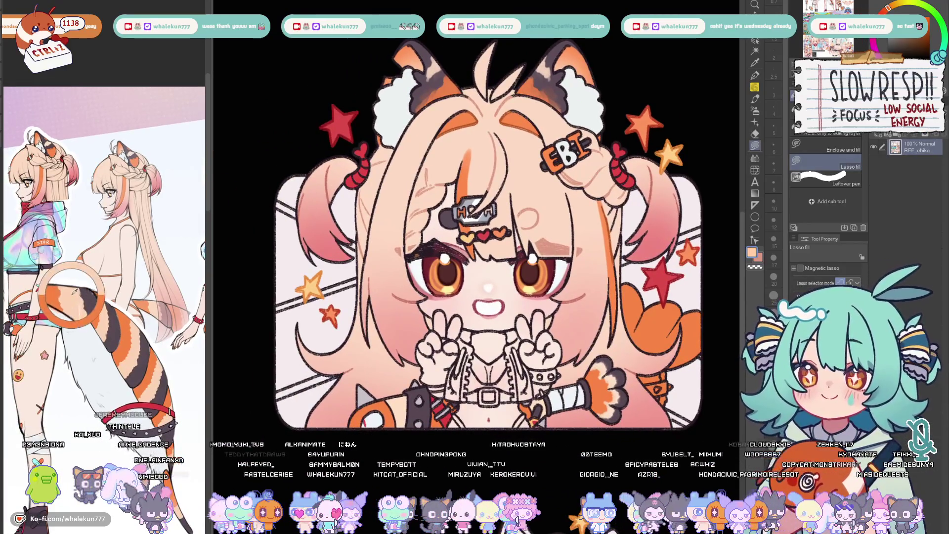
drag(380, 300, 565, 373)
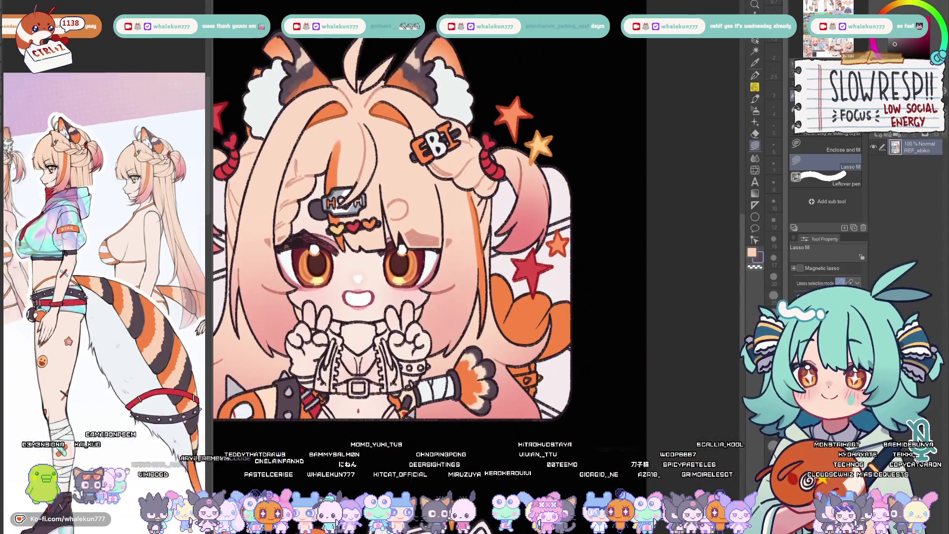
drag(163, 297, 45, 296)
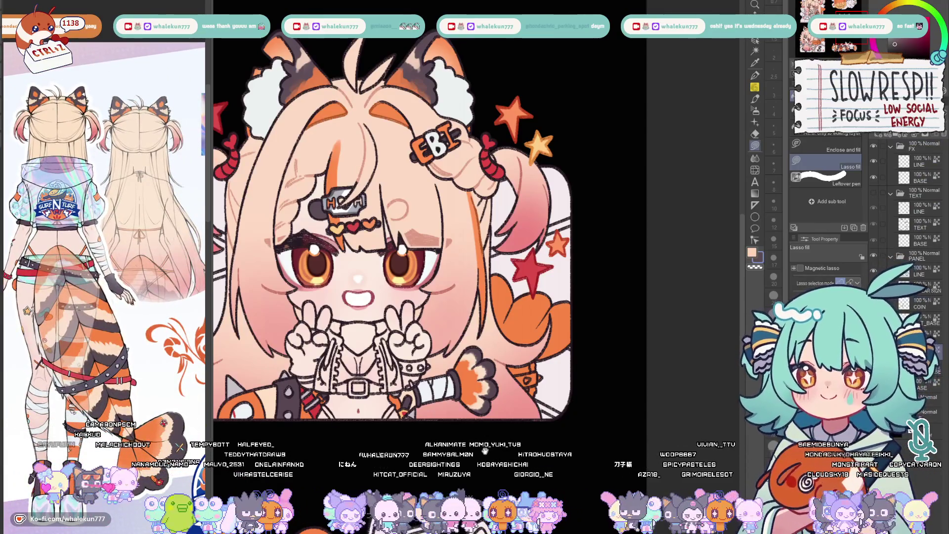
key(p)
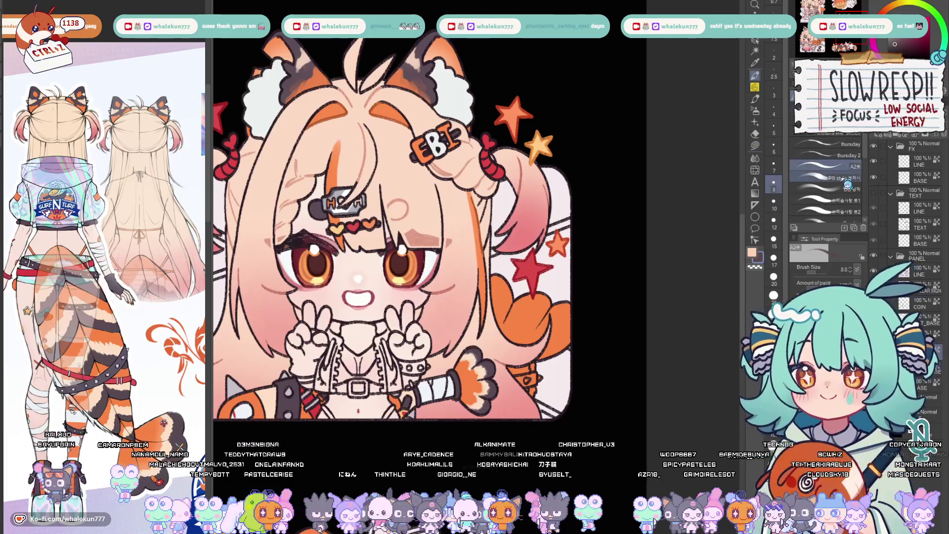
scroll(394, 223, up, 3)
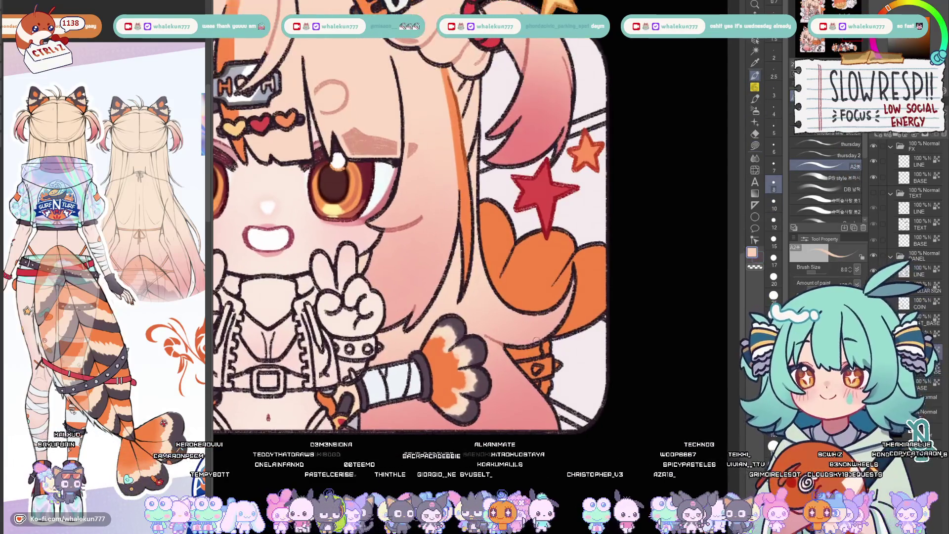
Paint the first dark and peach stripe strokes across the tail with a size-12 brush
key(bracketright)
key(bracketright)
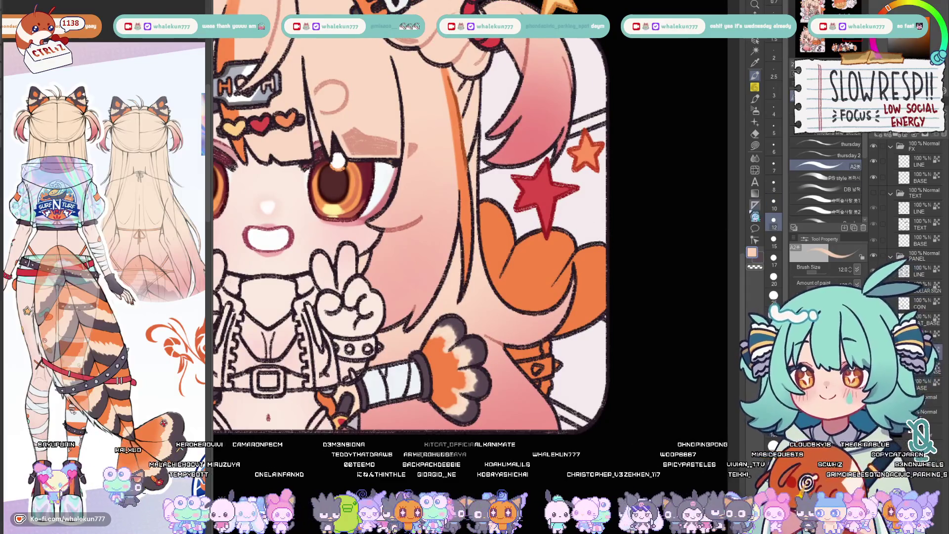
key(p)
key(bracketleft)
key(bracketleft)
key(bracketleft)
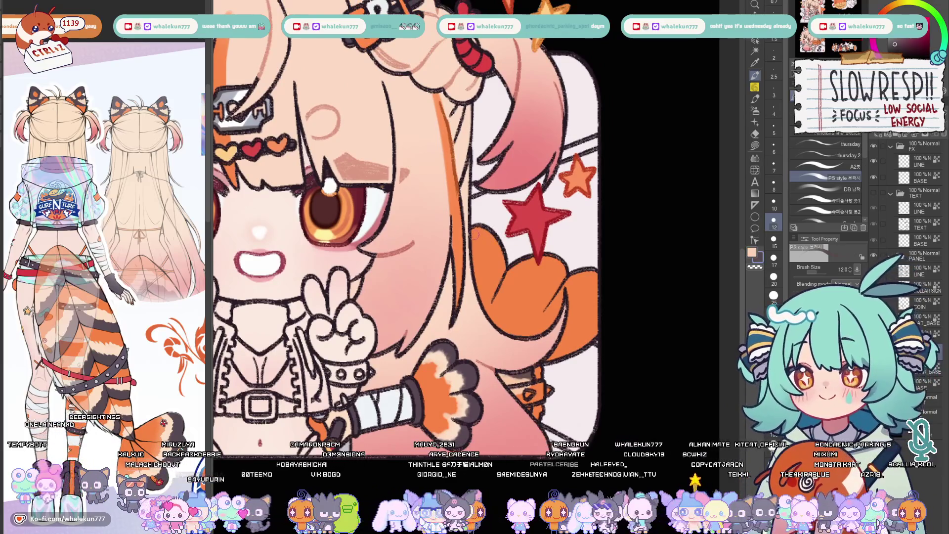
alt+click(499, 272)
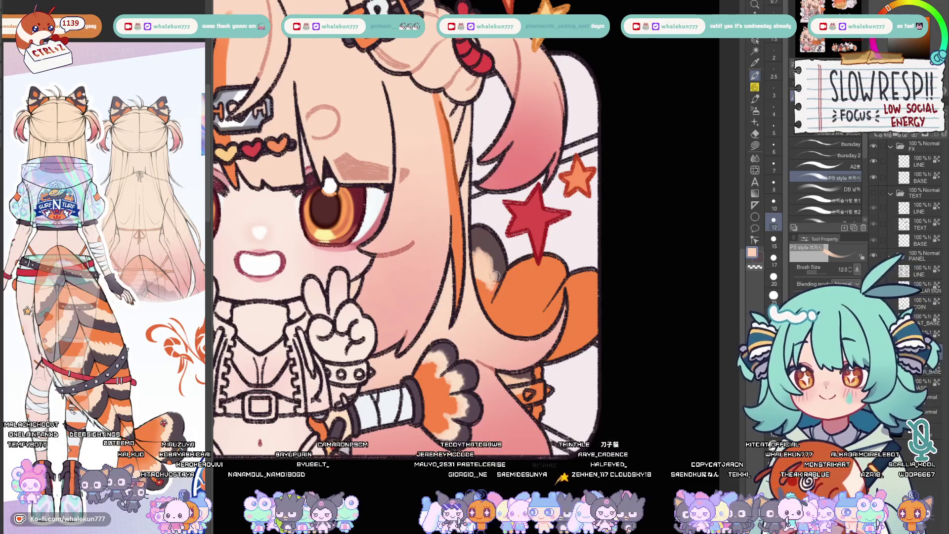
mouse_move(522, 271)
mouse_down()
mouse_move(515, 276)
mouse_move(587, 280)
mouse_up()
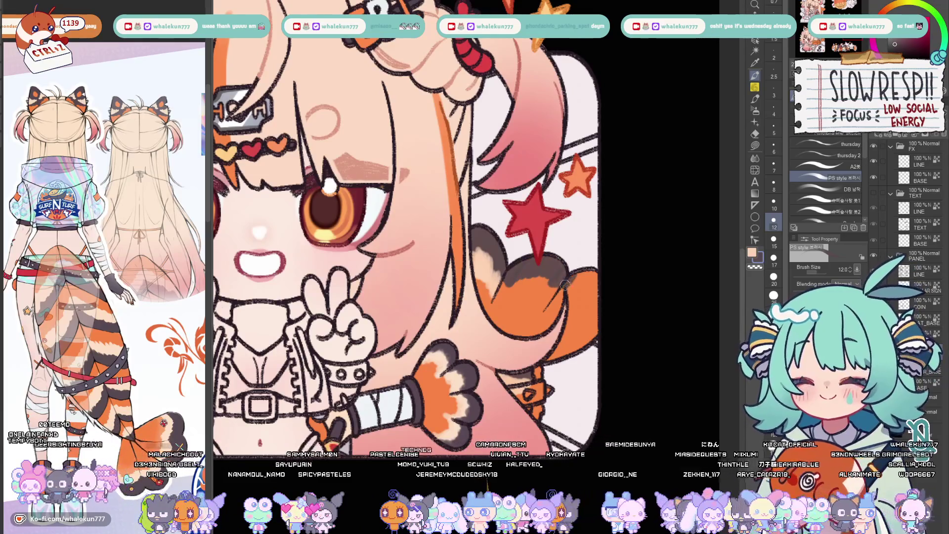
drag(603, 279, 563, 297)
mouse_move(475, 304)
mouse_down()
mouse_move(499, 339)
mouse_move(530, 327)
mouse_up()
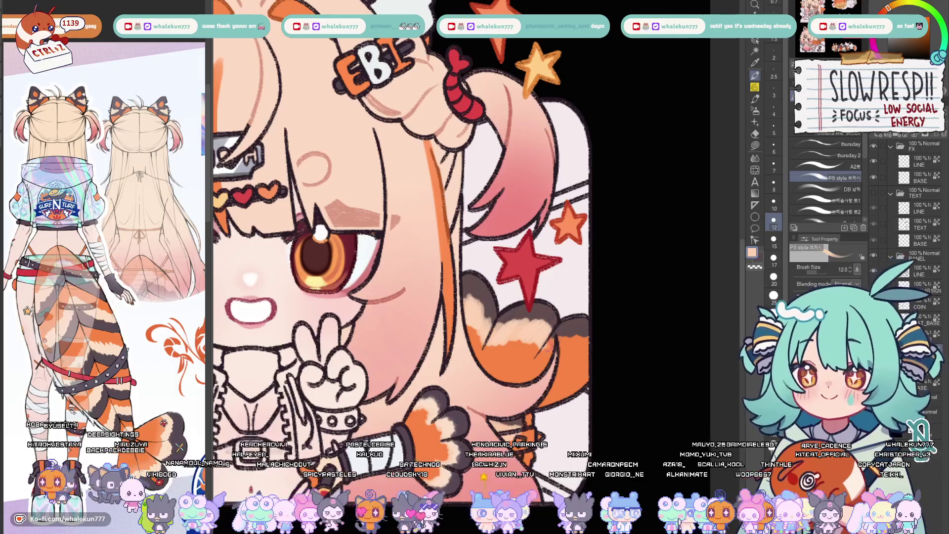
mouse_move(561, 337)
mouse_down()
mouse_move(578, 330)
mouse_move(558, 355)
mouse_move(592, 343)
mouse_up()
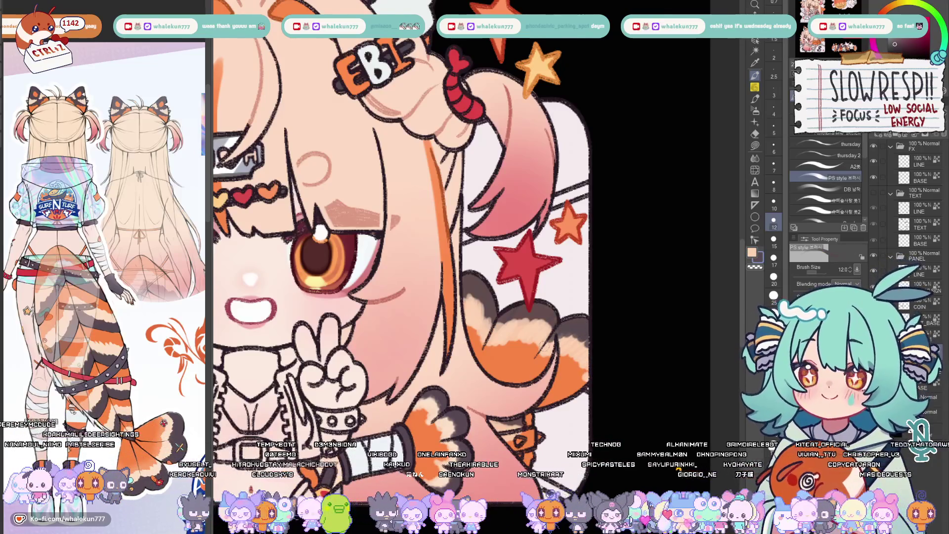
Fine-tune the brush down to size 8 for the finer stripe work
key(bracketleft)
key(bracketleft)
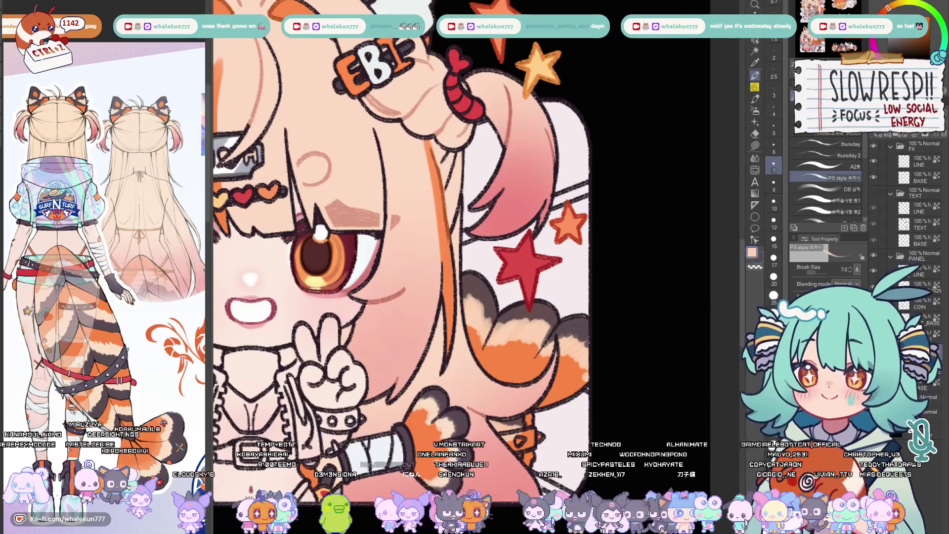
key(bracketright)
key(bracketright)
key(bracketright)
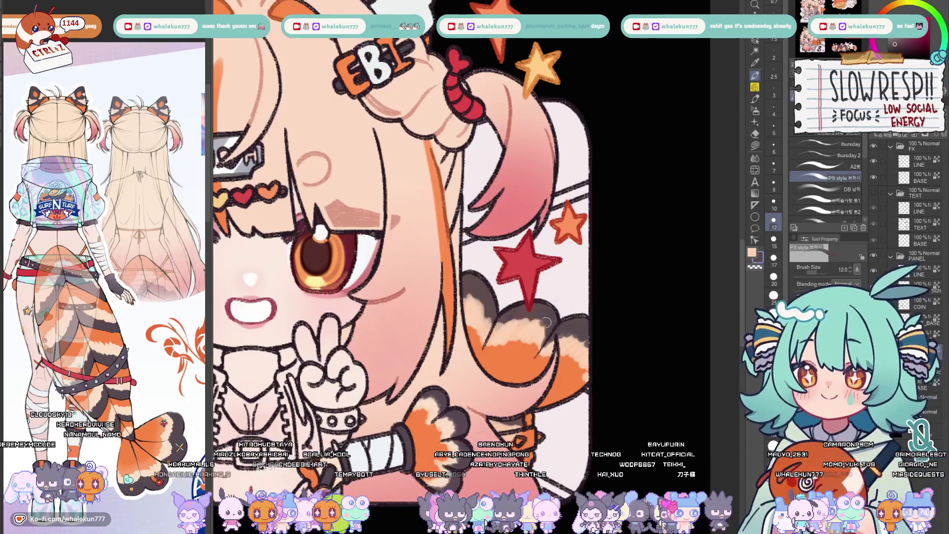
key(bracketleft)
key(bracketleft)
key(bracketleft)
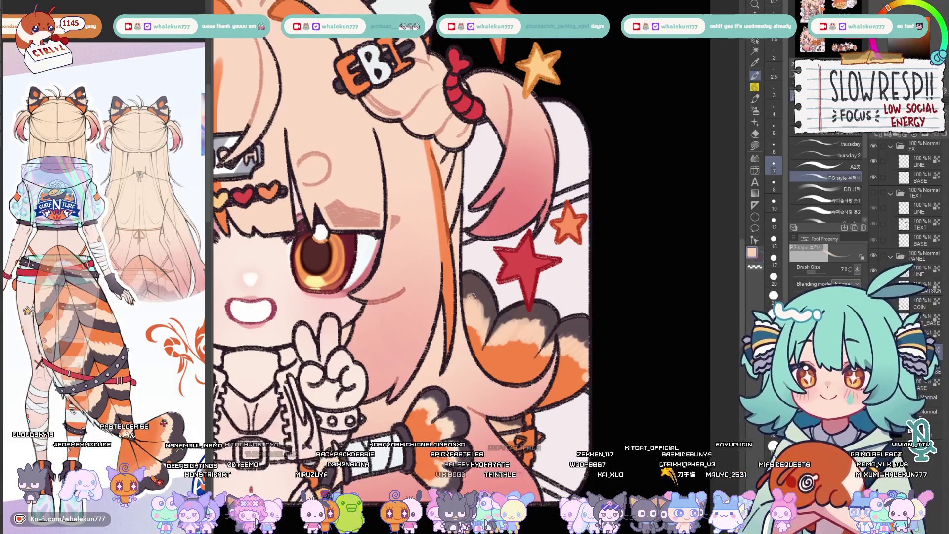
key(bracketright)
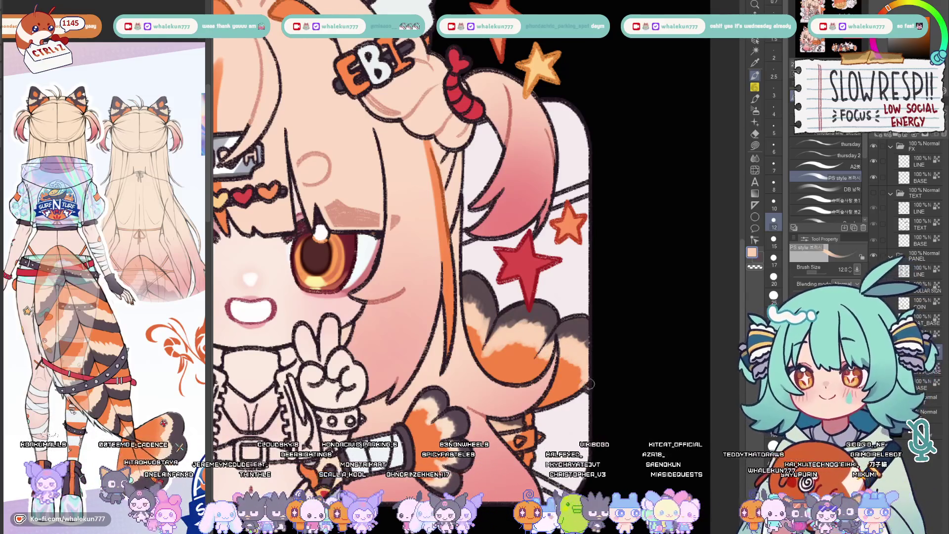
drag(538, 321, 548, 326)
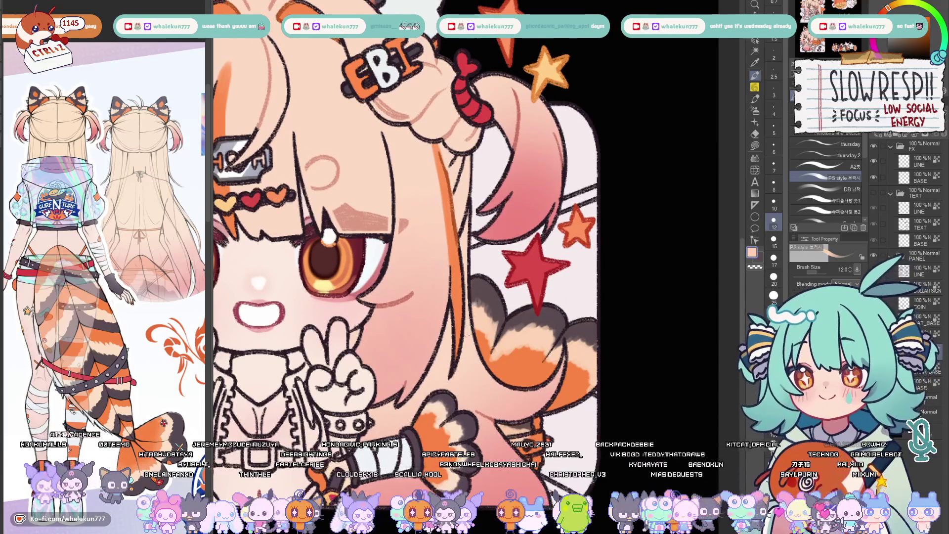
scroll(490, 311, down, 4)
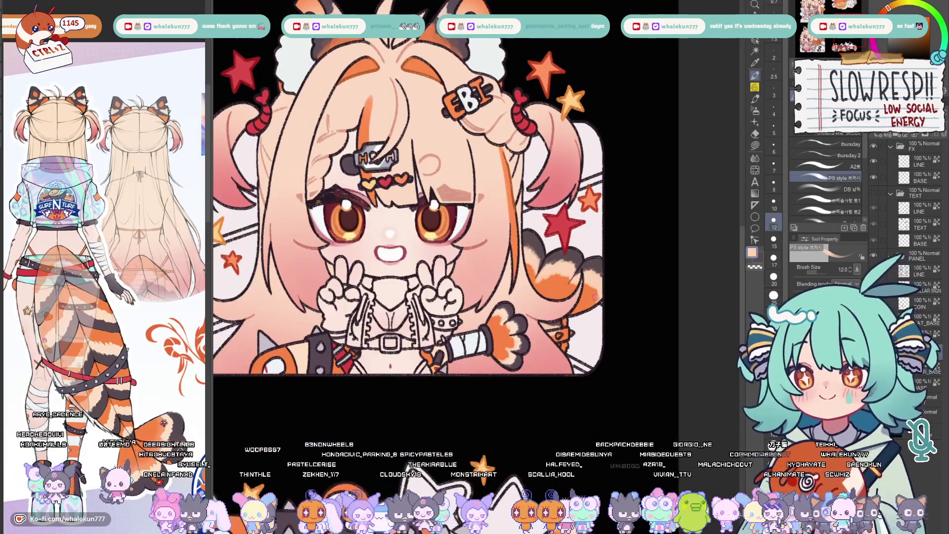
scroll(564, 282, down, 3)
scroll(542, 253, down, 1)
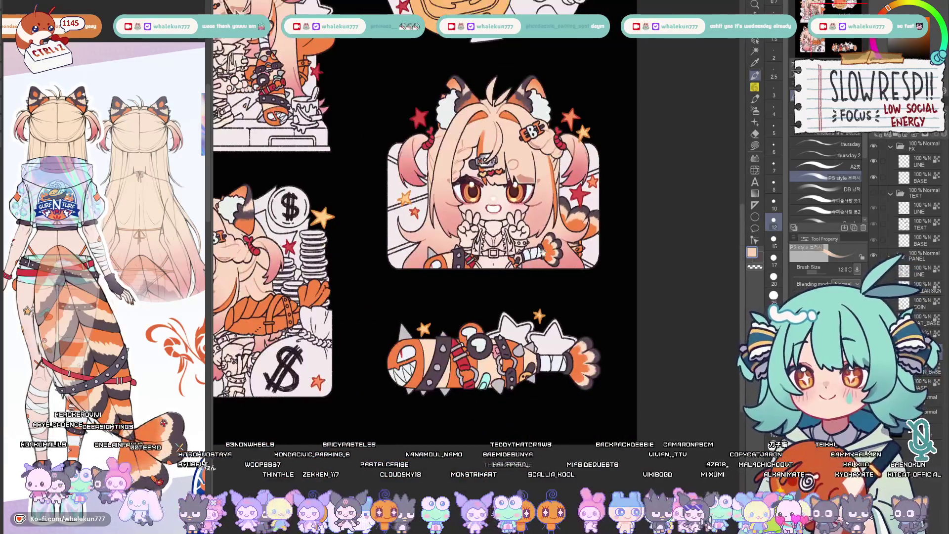
scroll(480, 426, up, 1)
scroll(473, 326, up, 1)
scroll(473, 326, up, 1)
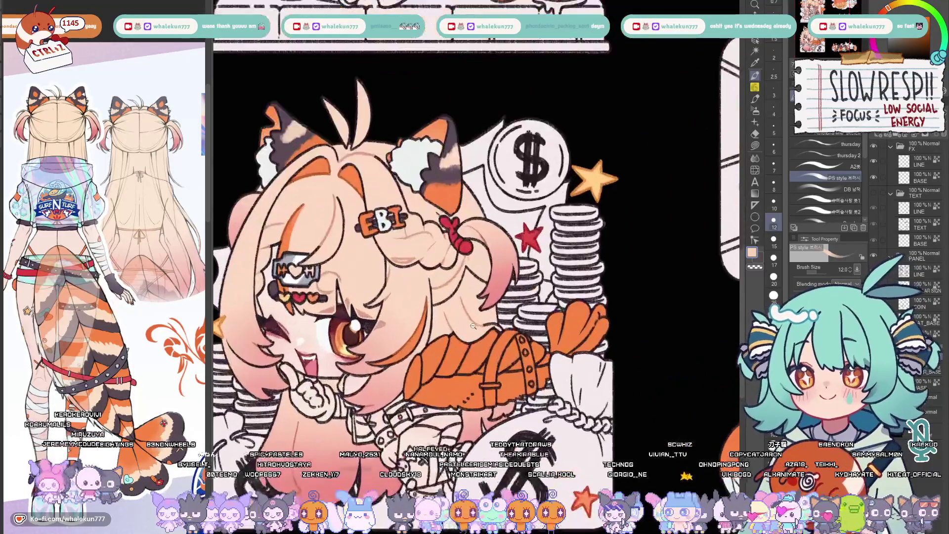
scroll(446, 336, up, 2)
Set the brush to size 8 and sample the dark stripe colour from the artwork
key(bracketleft)
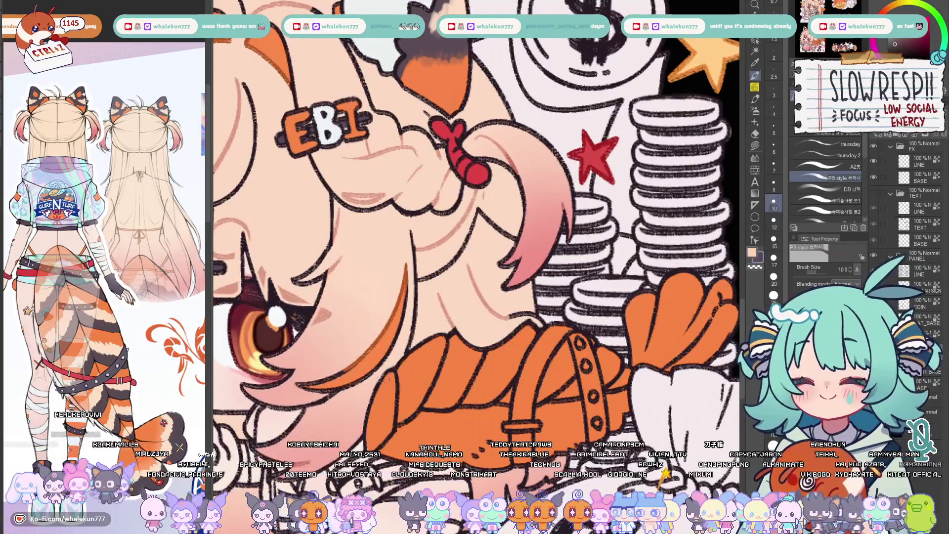
key(bracketleft)
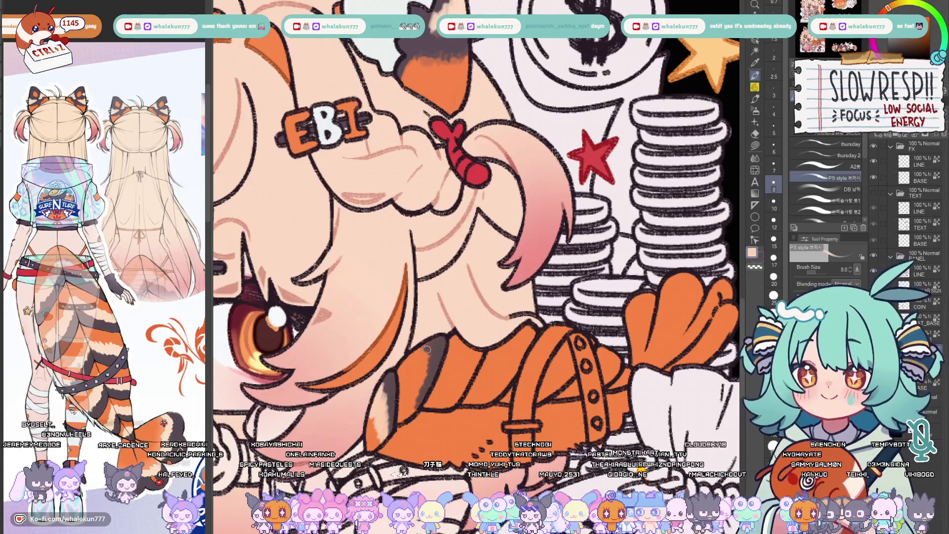
alt+click(420, 383)
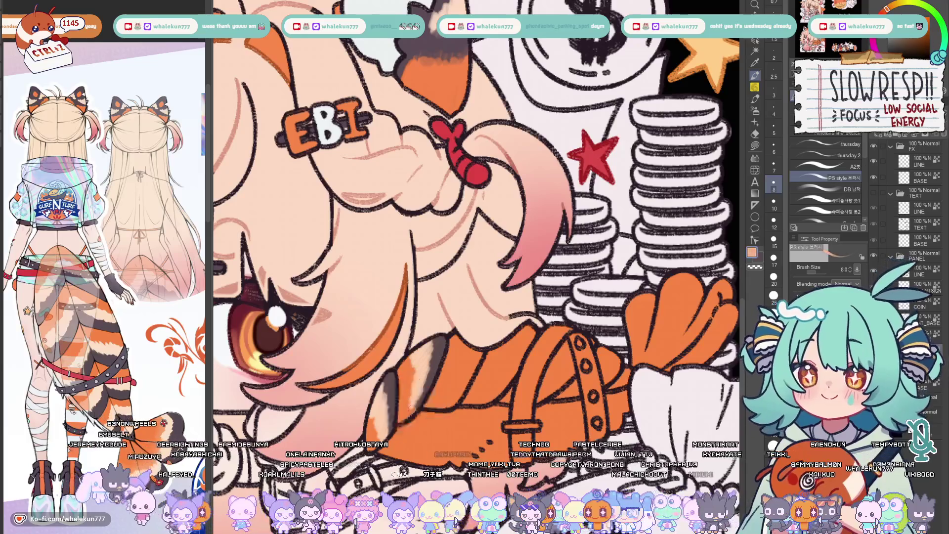
key(x)
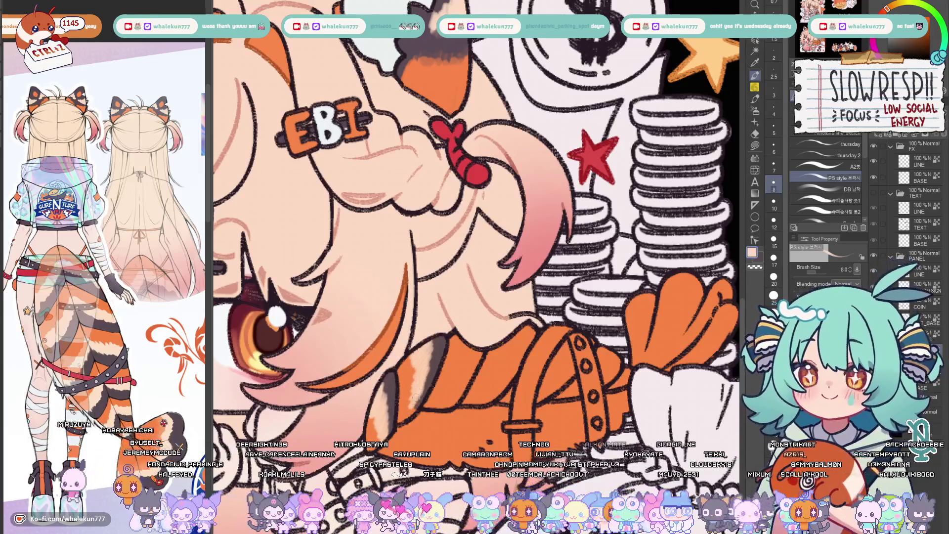
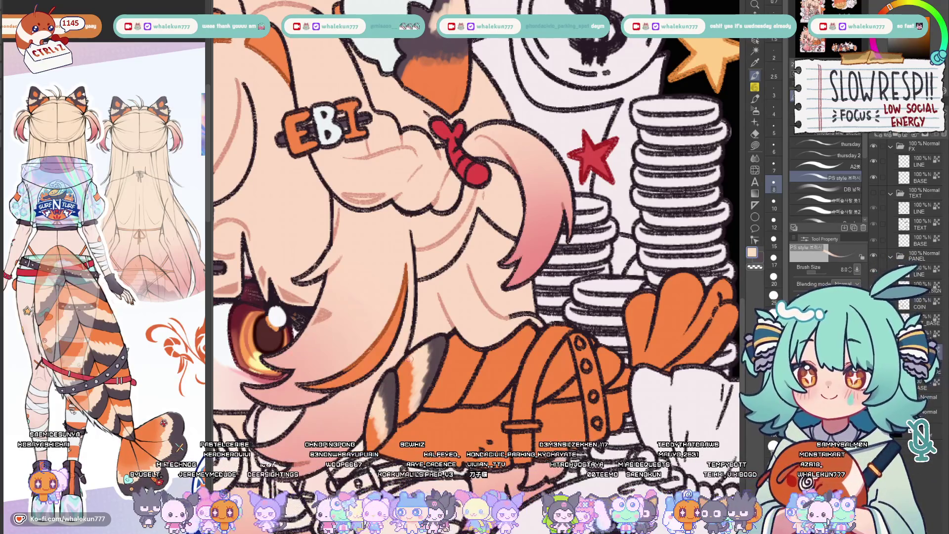
Paint light-orange stripe highlights along the orange braid, resizing the brush with the bracket keys
mouse_move(479, 350)
mouse_down()
mouse_move(502, 255)
mouse_move(464, 301)
mouse_up()
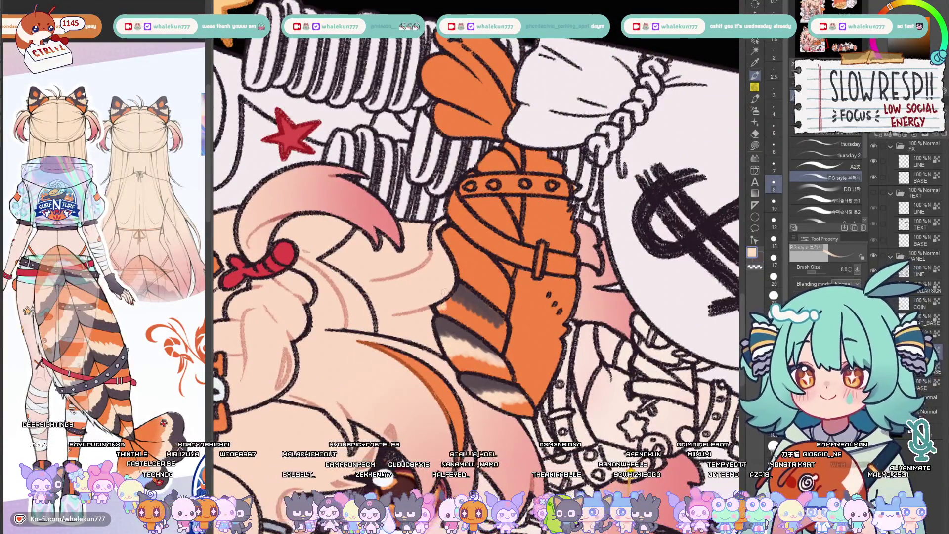
drag(449, 299, 501, 321)
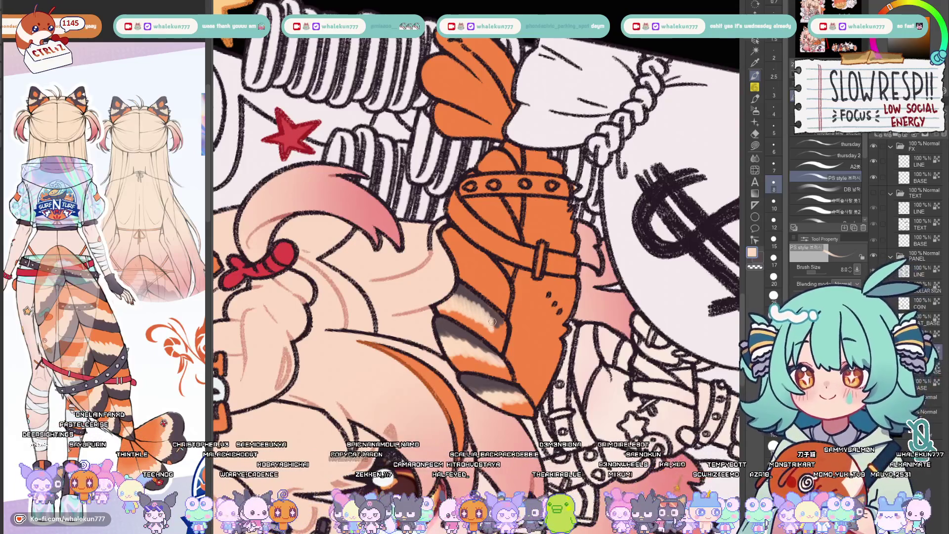
key(bracketright)
key(bracketright)
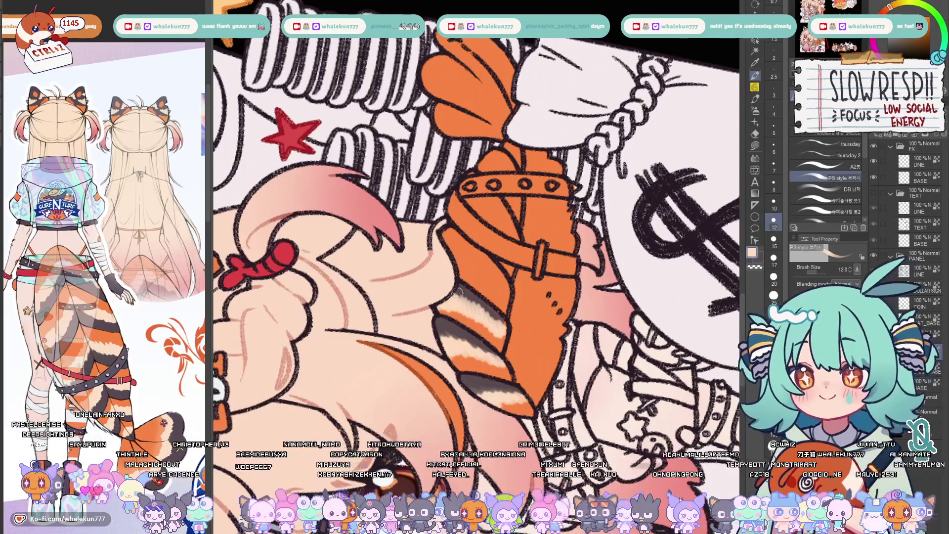
alt+click(475, 327)
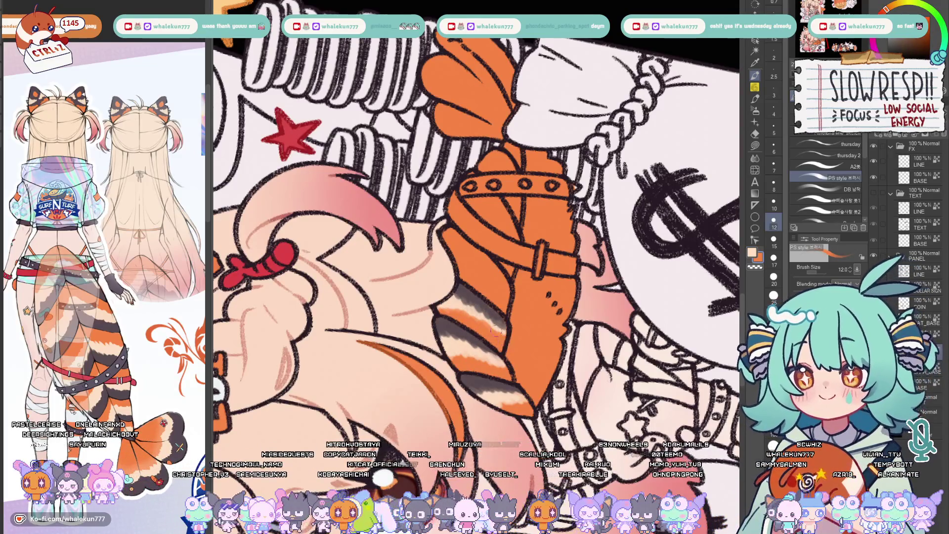
key(bracketleft)
key(bracketleft)
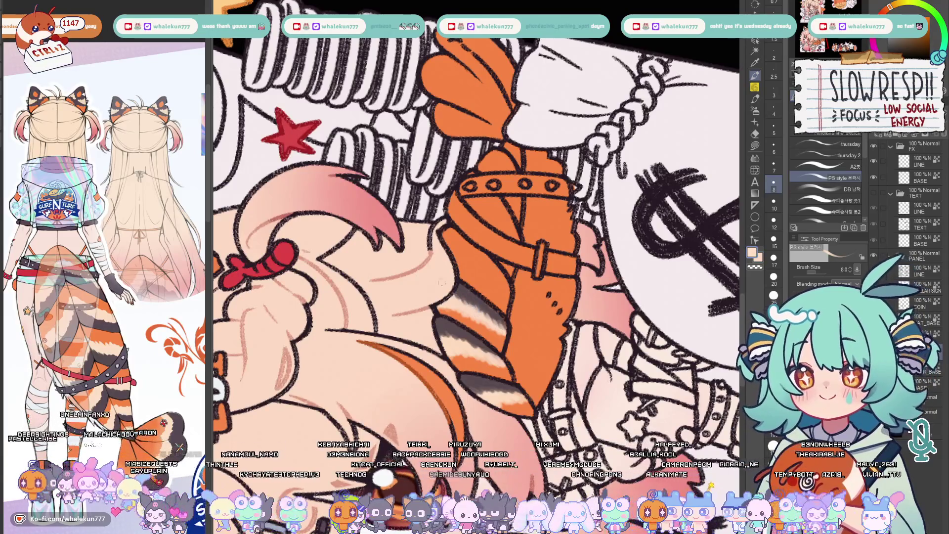
key(ctrl+Tab)
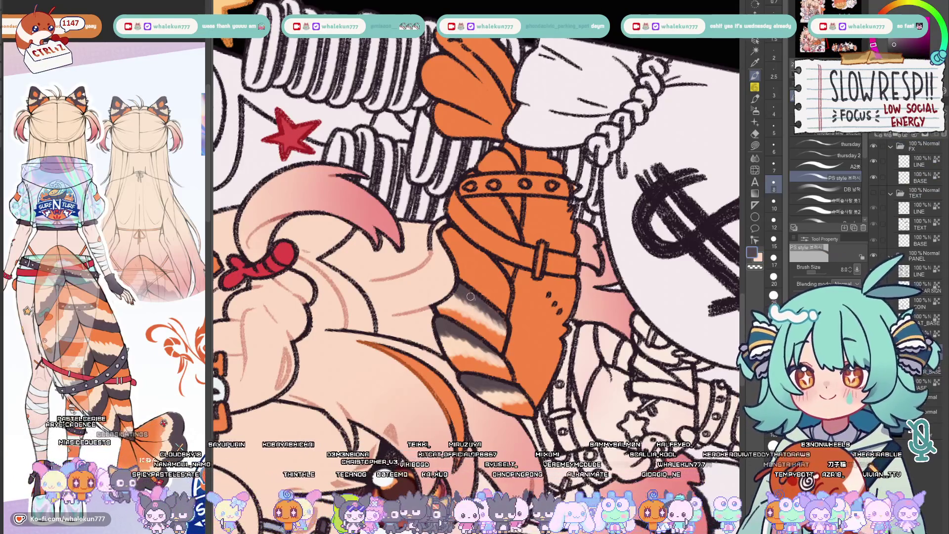
key(minus)
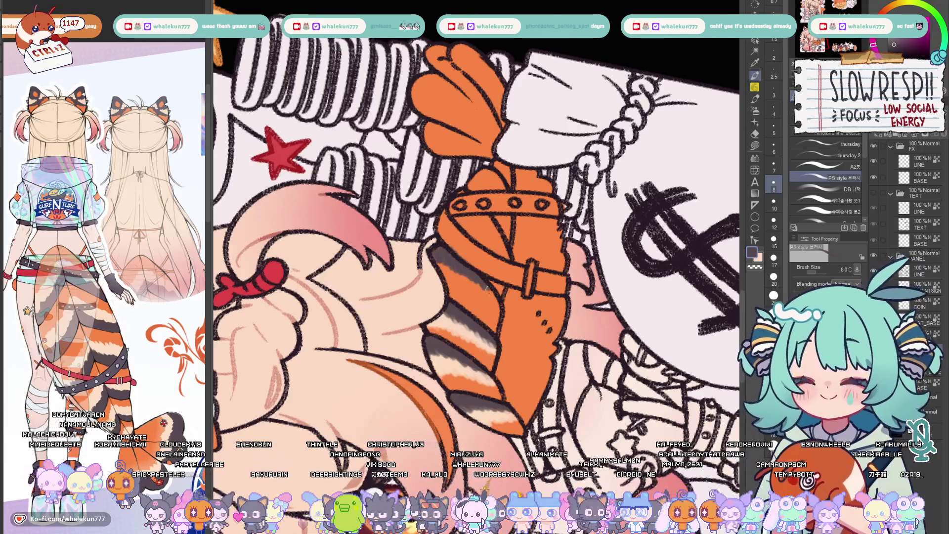
key(asciicircum)
Rotate the view upright and erase the stray peach area beside the coin stack
key(asciicircum)
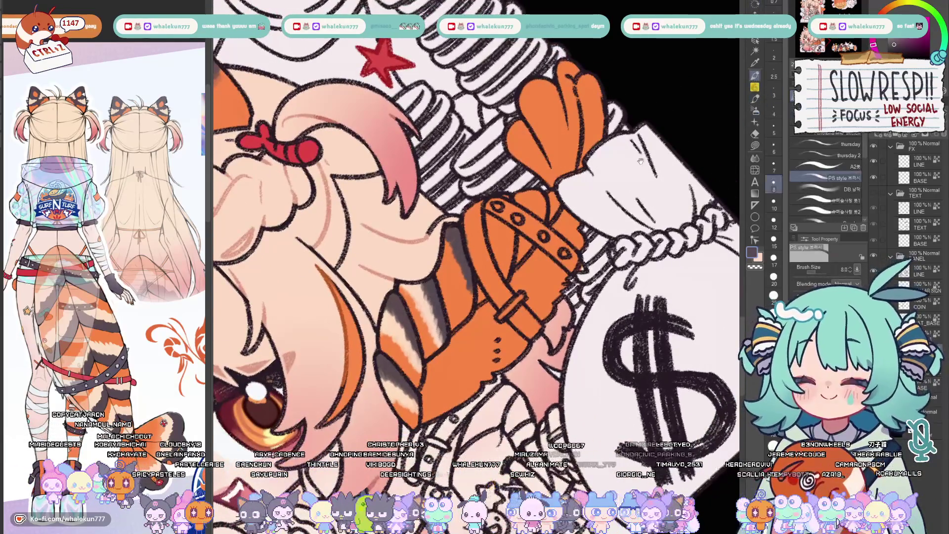
key(asciicircum)
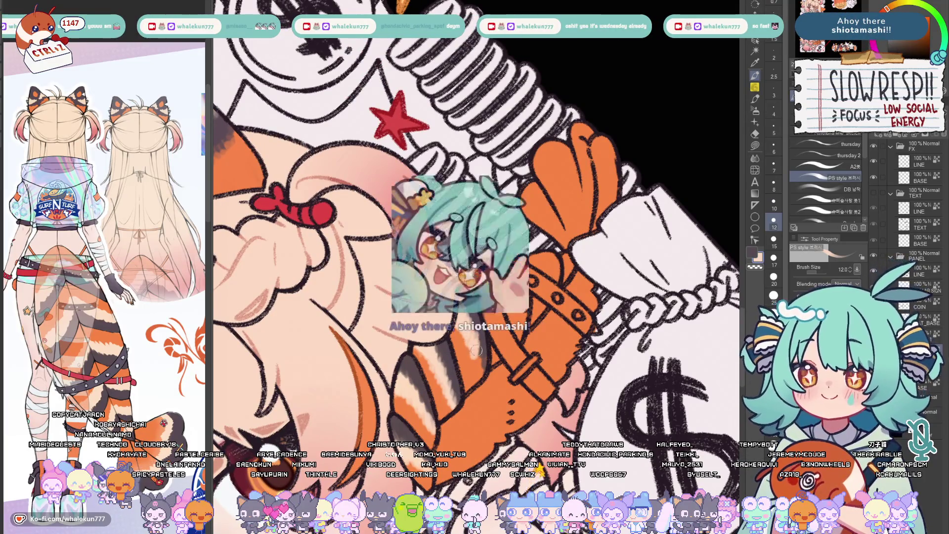
key(x)
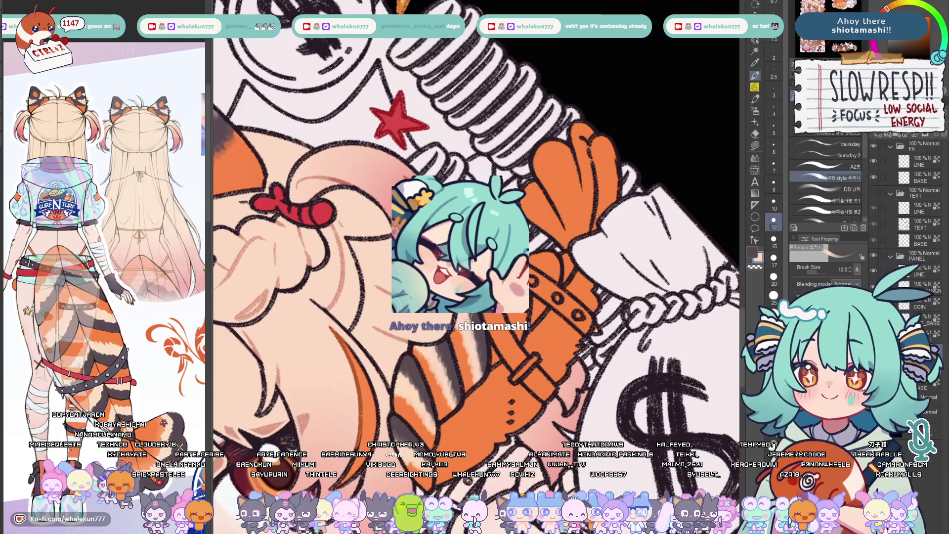
key(asciicircum)
key(asciicircum)
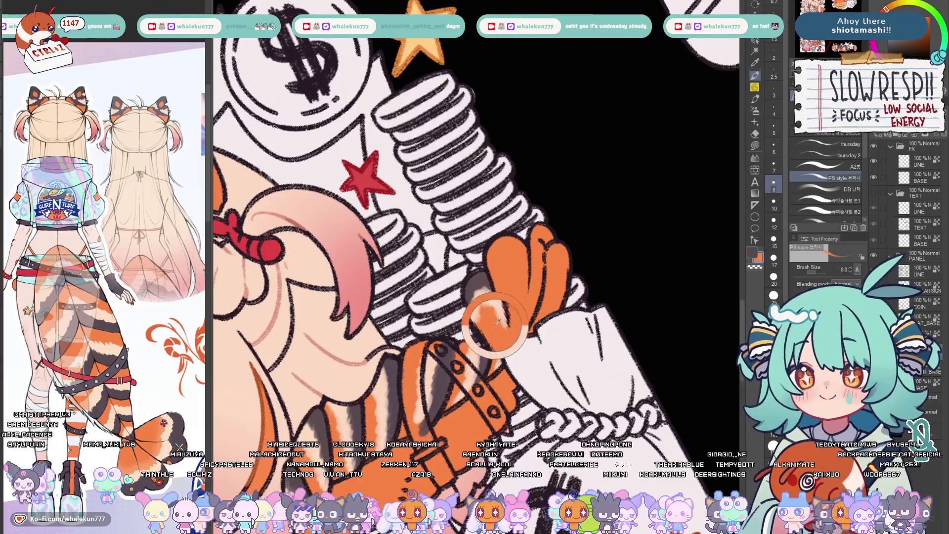
key(x)
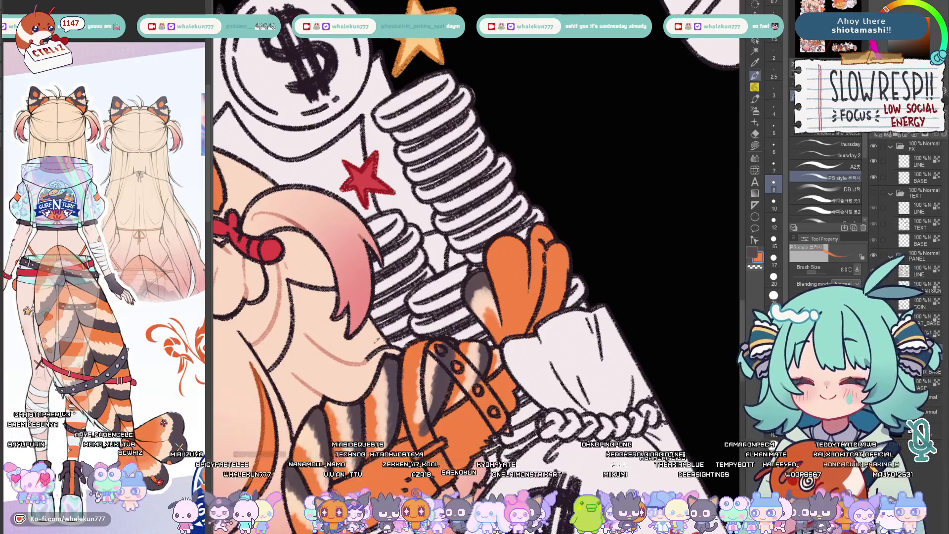
key(c)
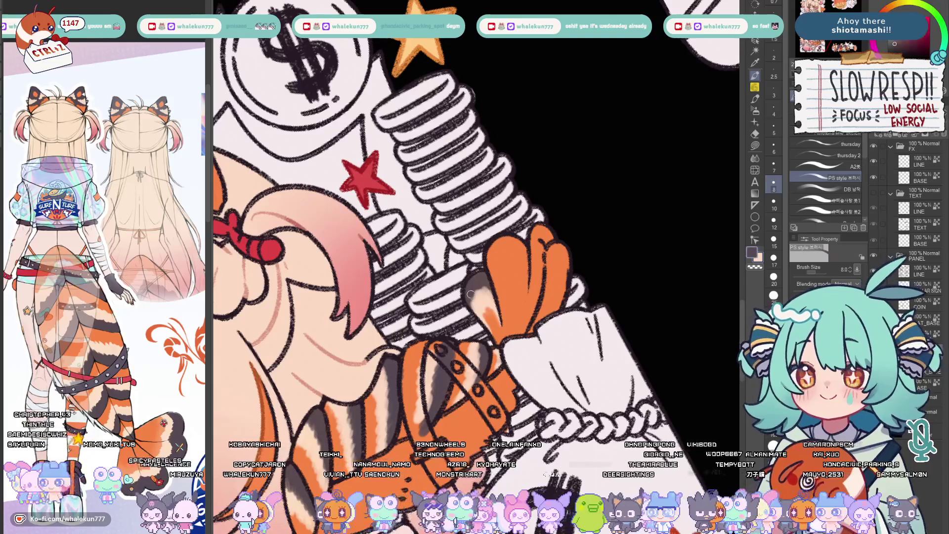
drag(470, 288, 489, 280)
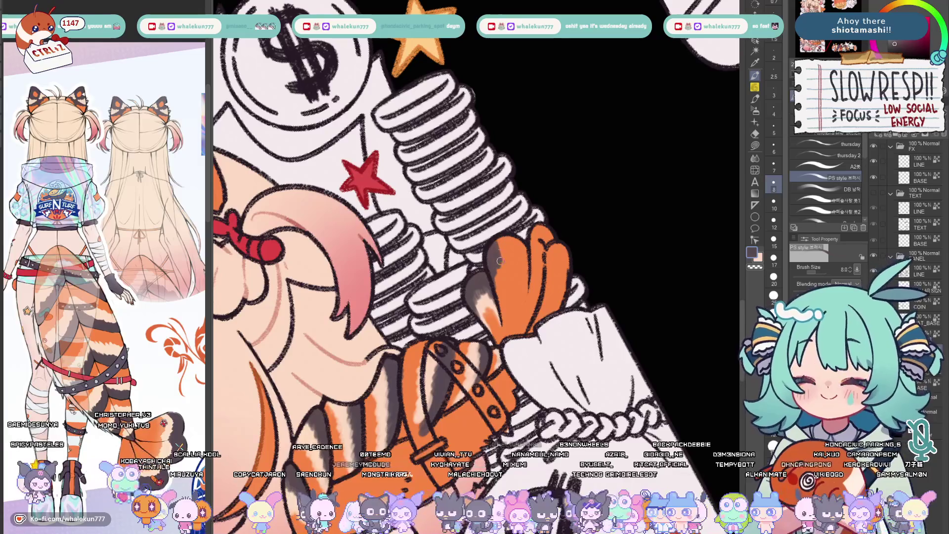
Shade the orange hand and finger with grey, darkening it with a picked darker tone
drag(493, 249, 523, 265)
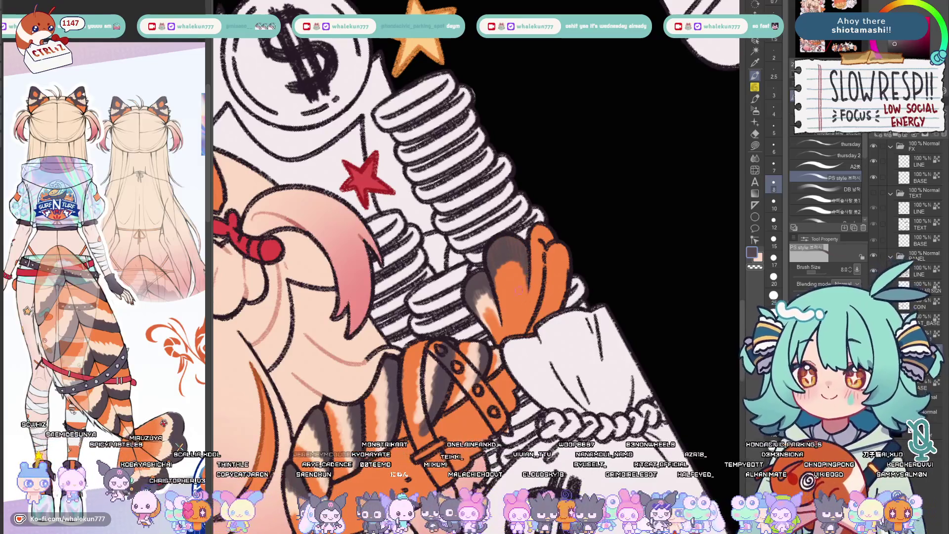
alt+click(505, 279)
drag(504, 278, 520, 263)
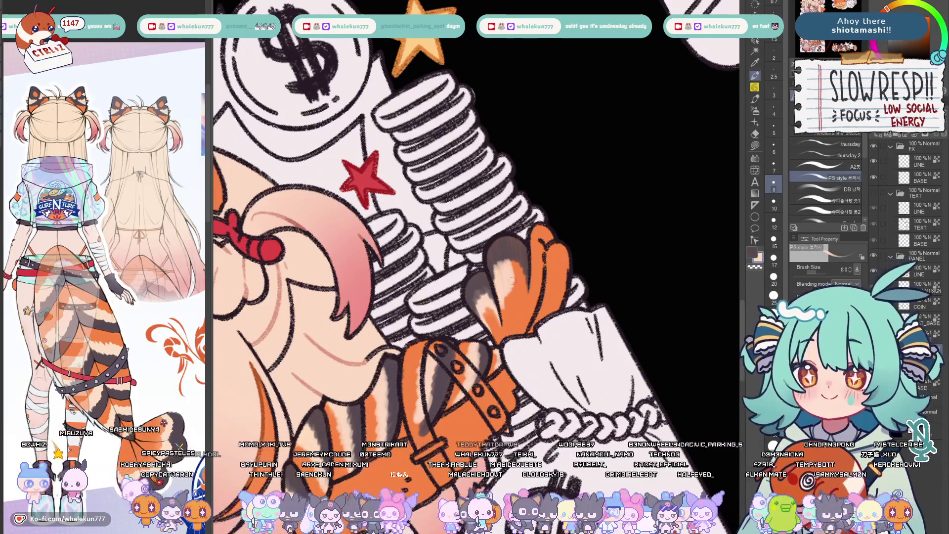
key(bracketright)
key(bracketright)
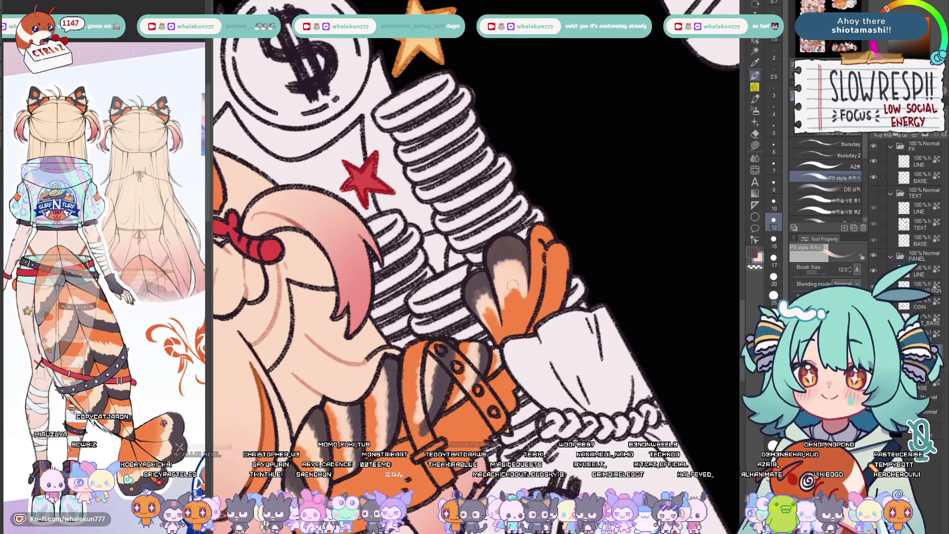
drag(520, 251, 481, 265)
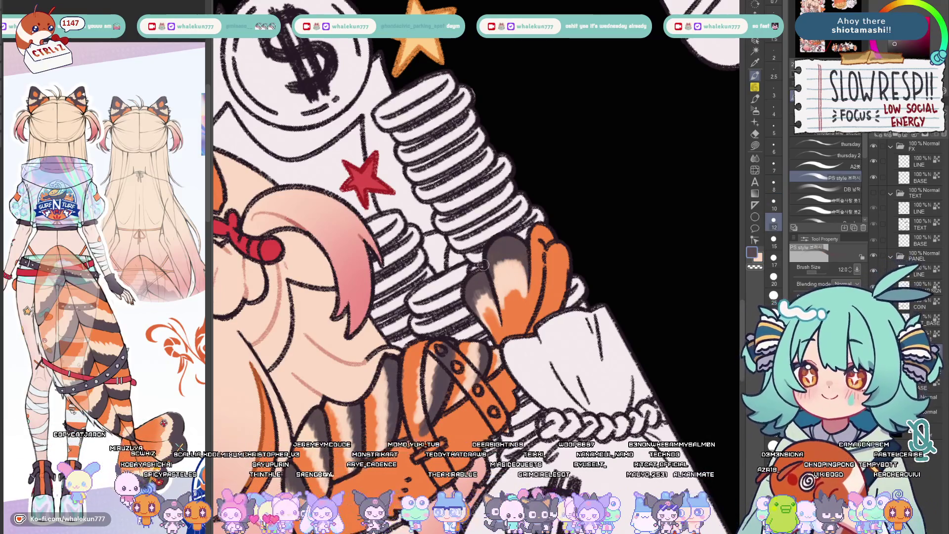
key(bracketleft)
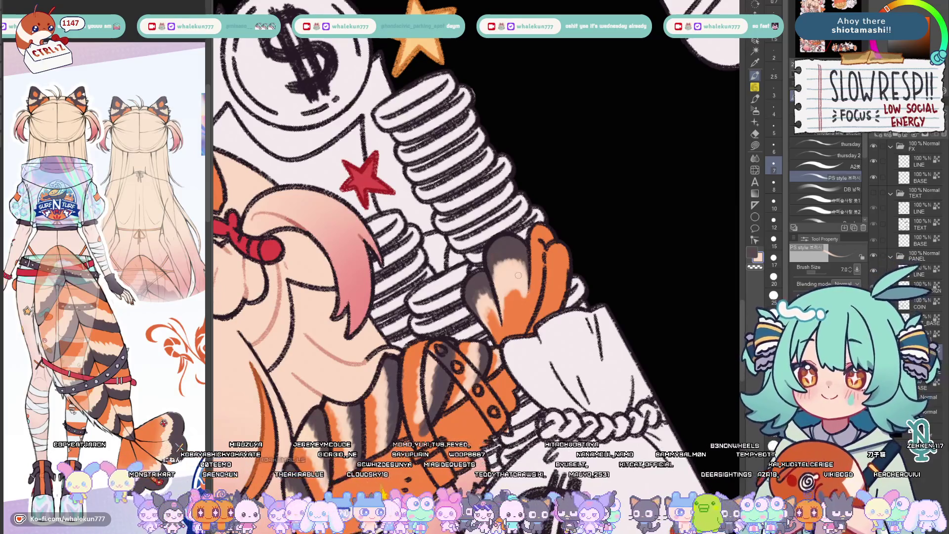
Finish the hand shading with a darker colour, then reset the view to show several stickers
key(bracketright)
key(bracketright)
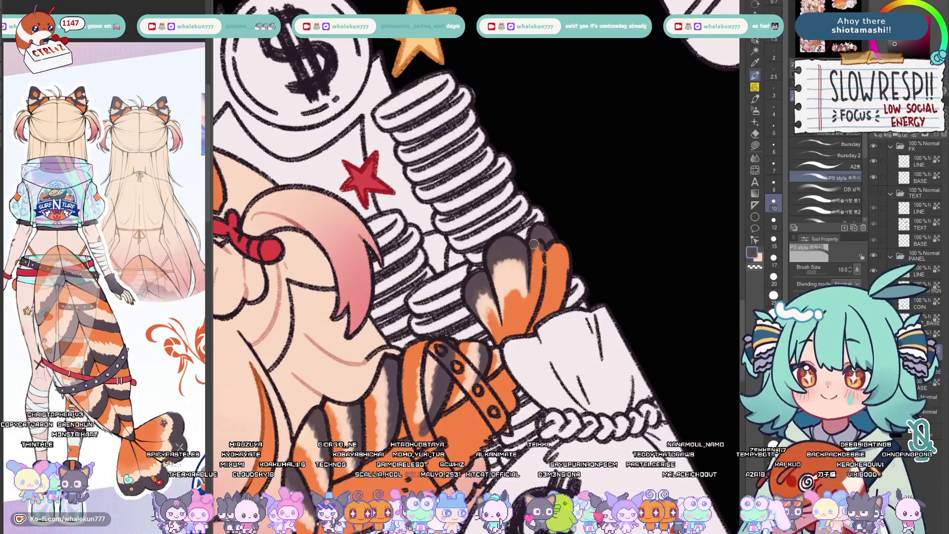
alt+click(540, 264)
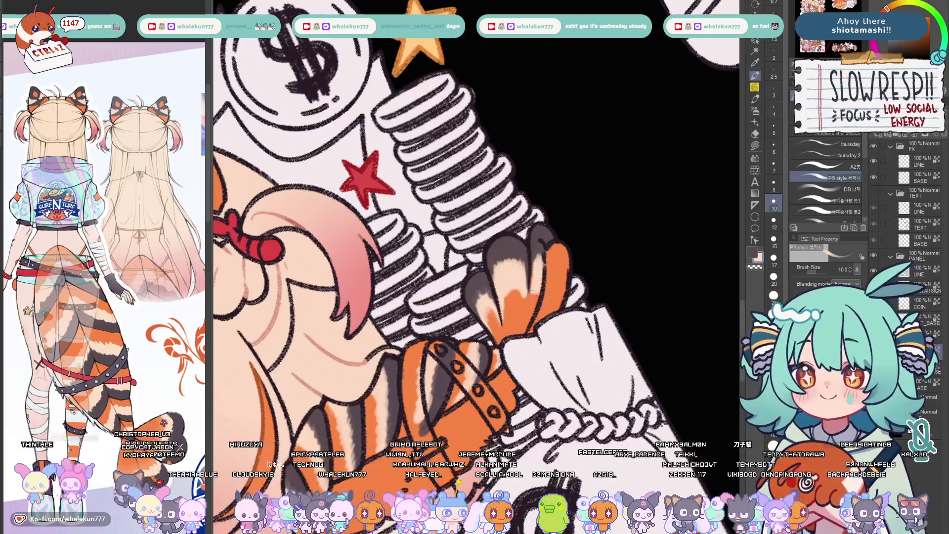
key(bracketleft)
key(bracketleft)
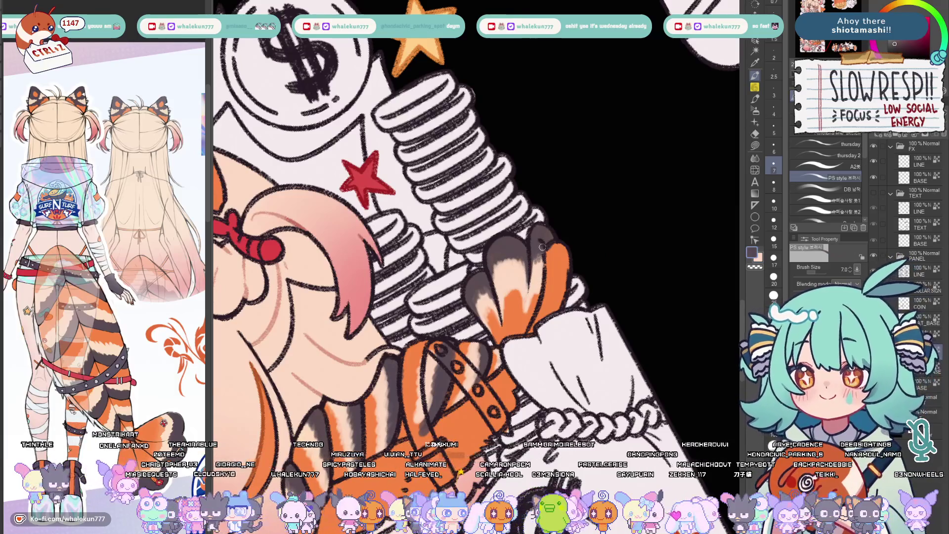
key(bracketright)
key(bracketright)
key(bracketright)
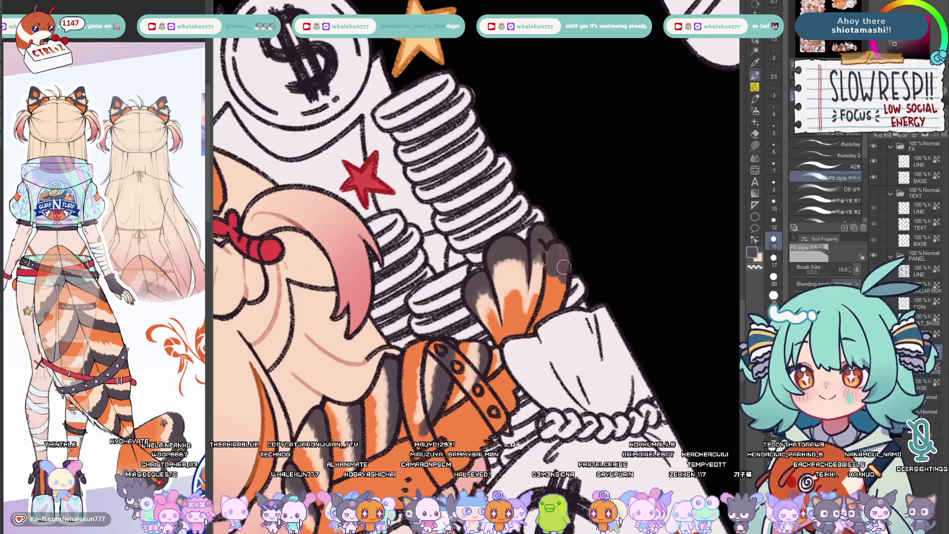
key(bracketleft)
key(bracketleft)
key(bracketright)
key(bracketright)
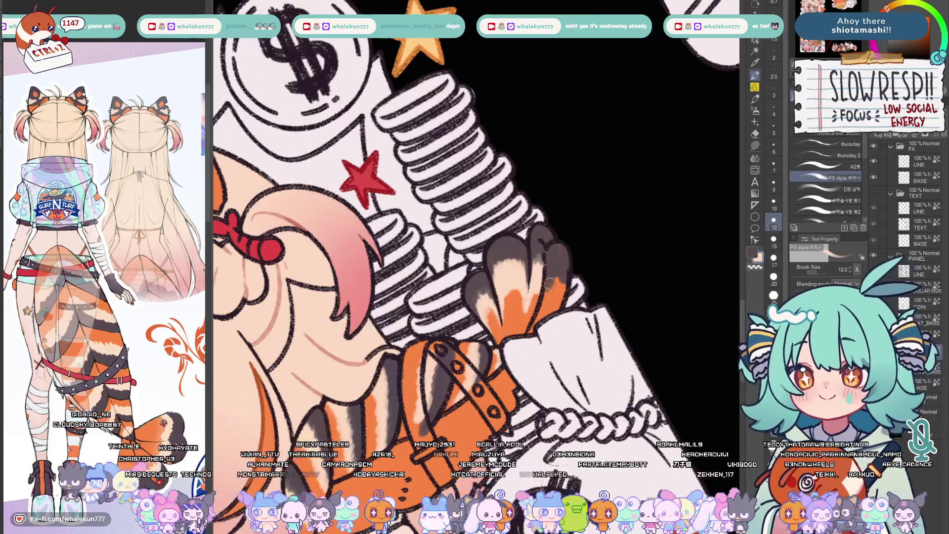
key(bracketright)
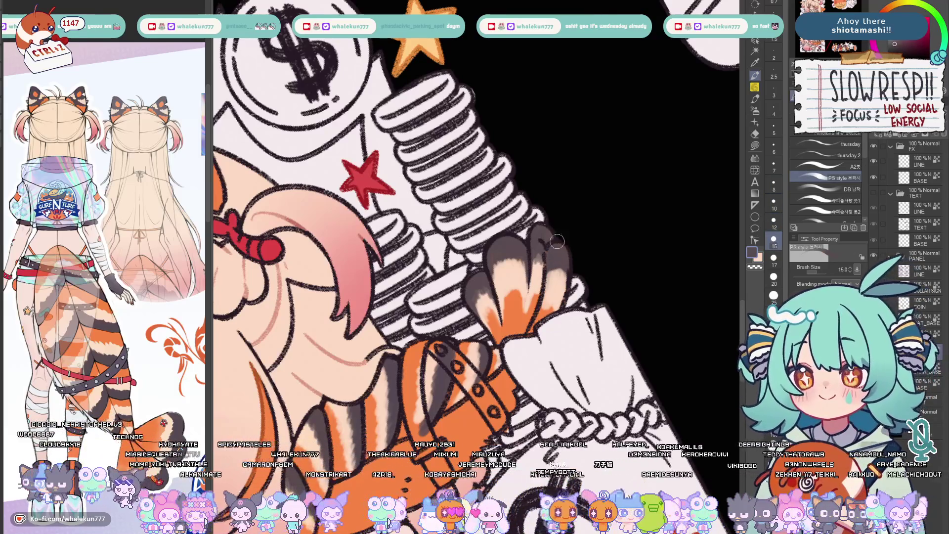
key(x)
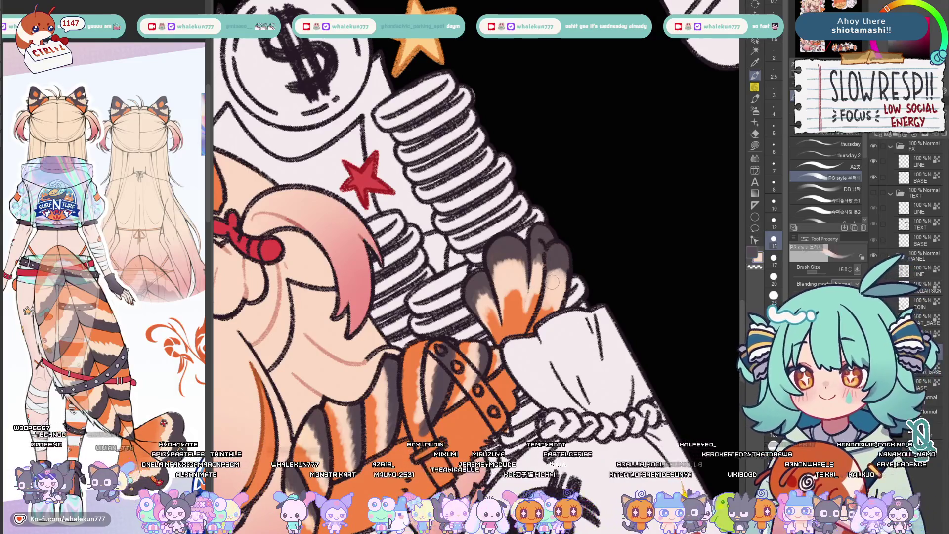
key(bracketleft)
key(bracketleft)
key(bracketleft)
key(x)
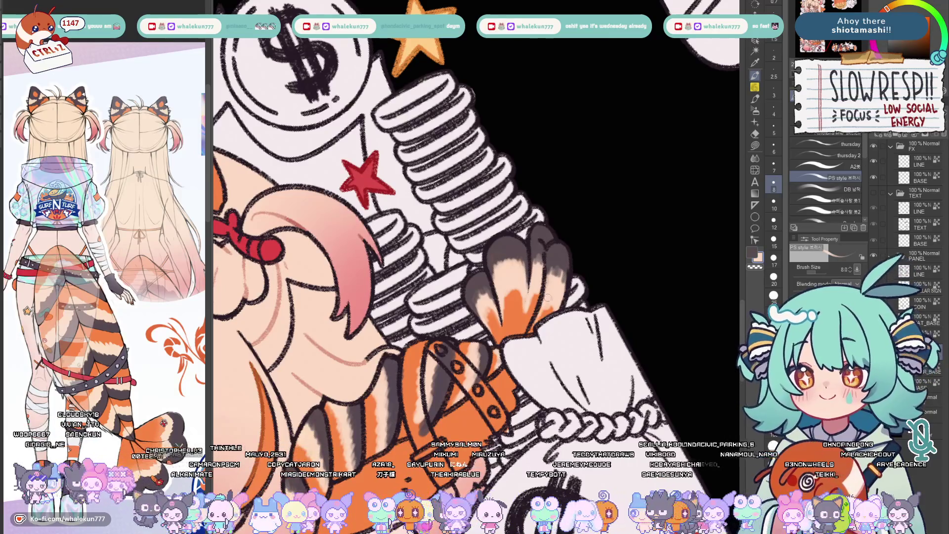
scroll(547, 298, down, 5)
key(ctrl+0)
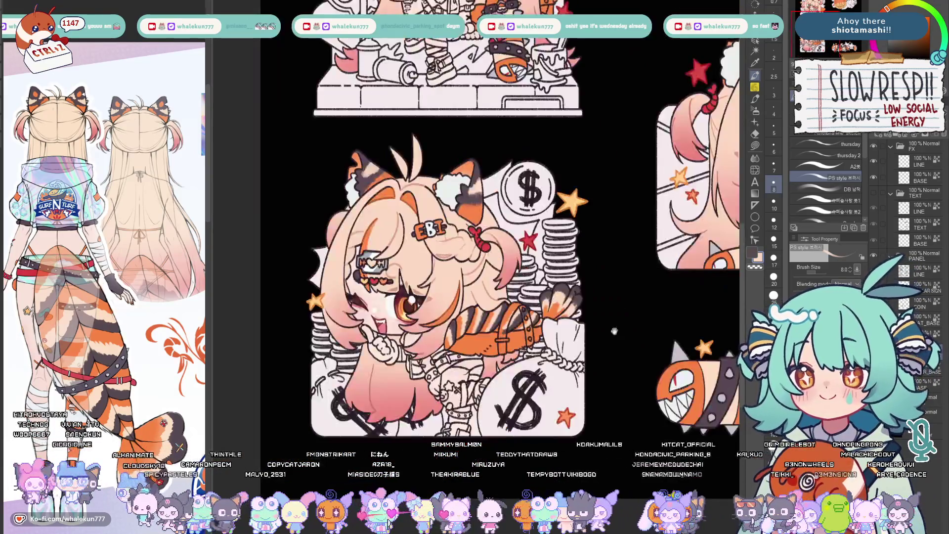
Straighten the view over the tail, set brush size 15 and switch to dark grey
drag(475, 296, 575, 417)
scroll(576, 417, down, 3)
scroll(576, 417, down, 1)
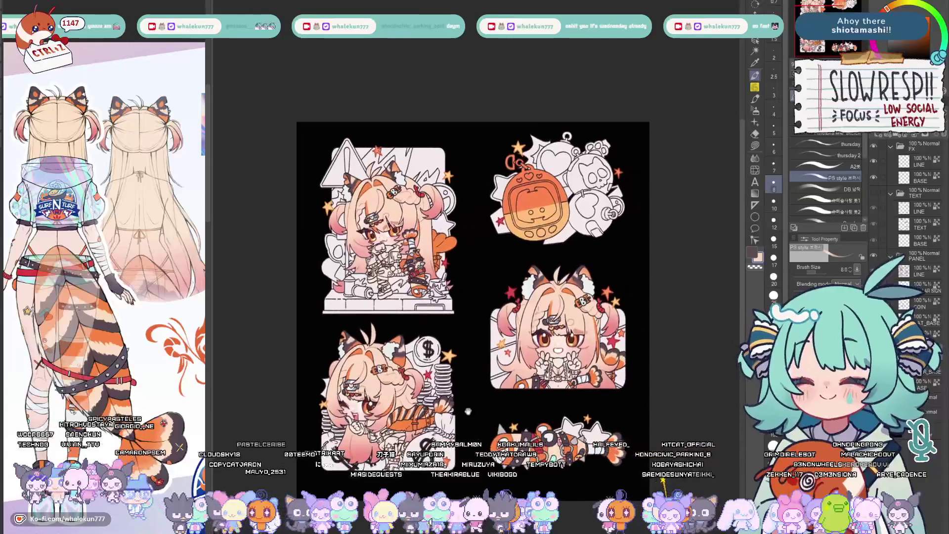
scroll(520, 327, up, 4)
scroll(510, 310, up, 3)
key(ctrl+0)
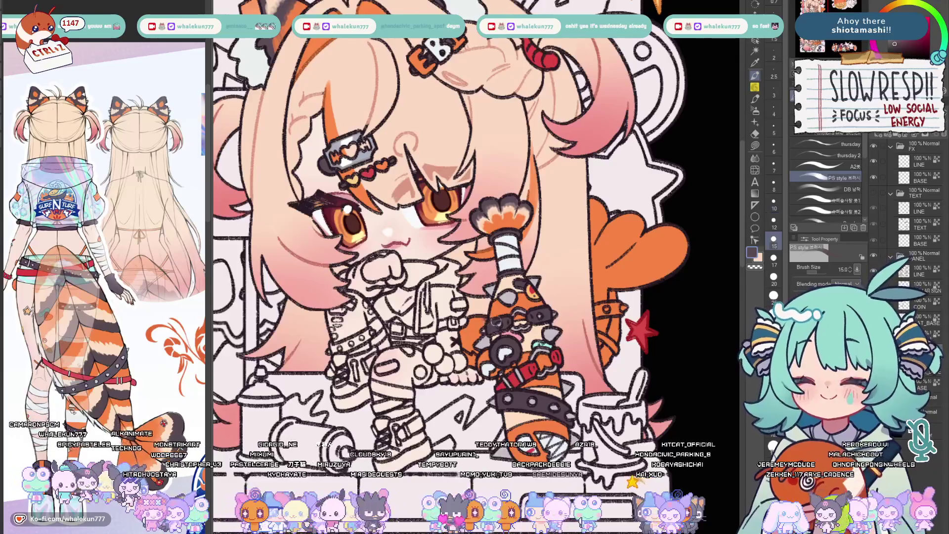
key(bracketright)
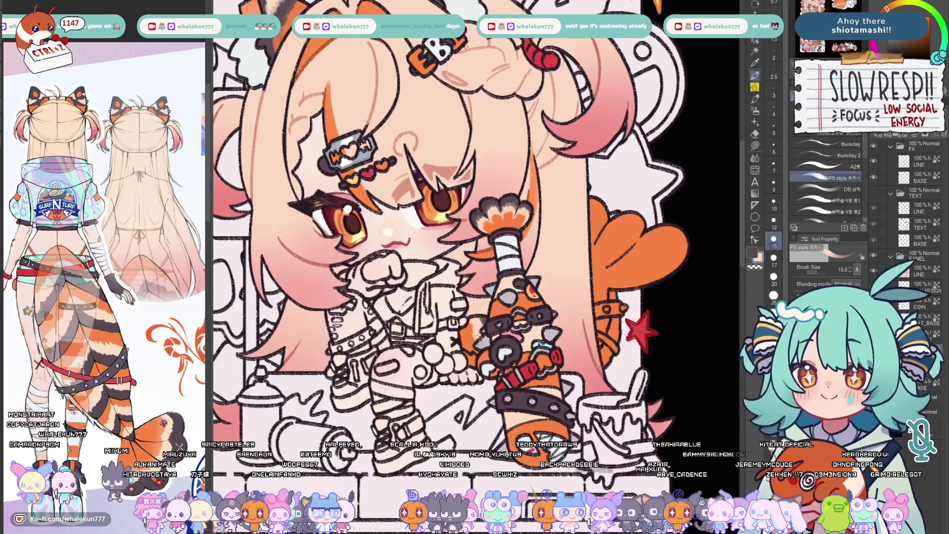
drag(474, 267, 420, 282)
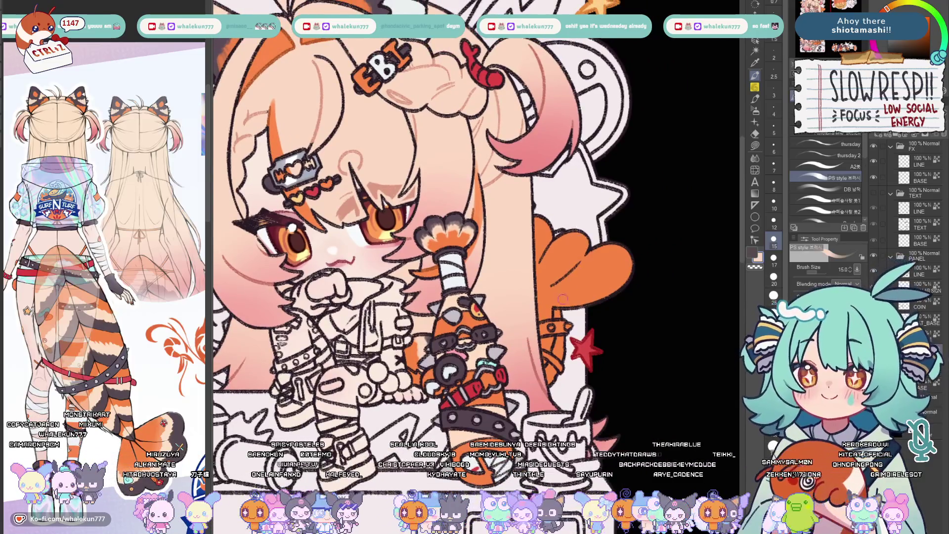
key(x)
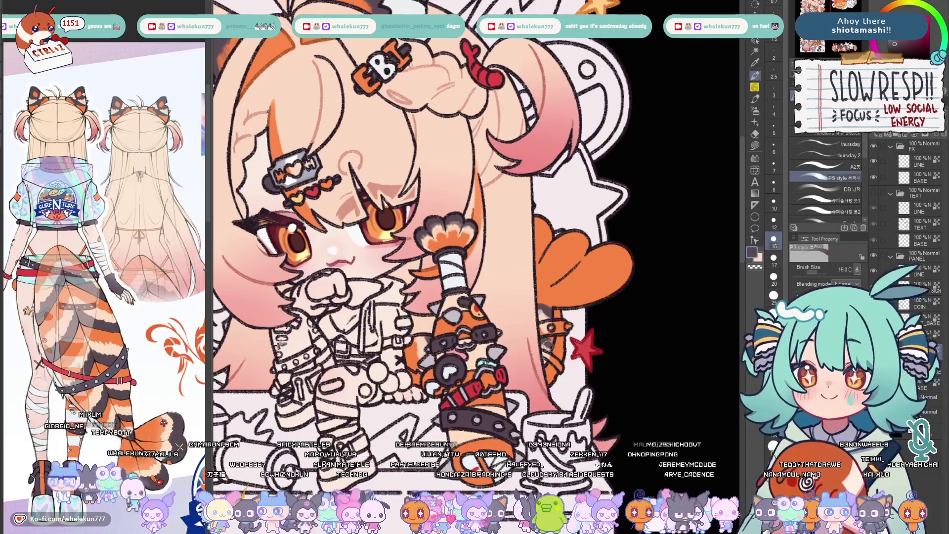
Paint dark grey stripes and peach on the tiger tail tip, mirror-checking the result
drag(572, 295, 557, 332)
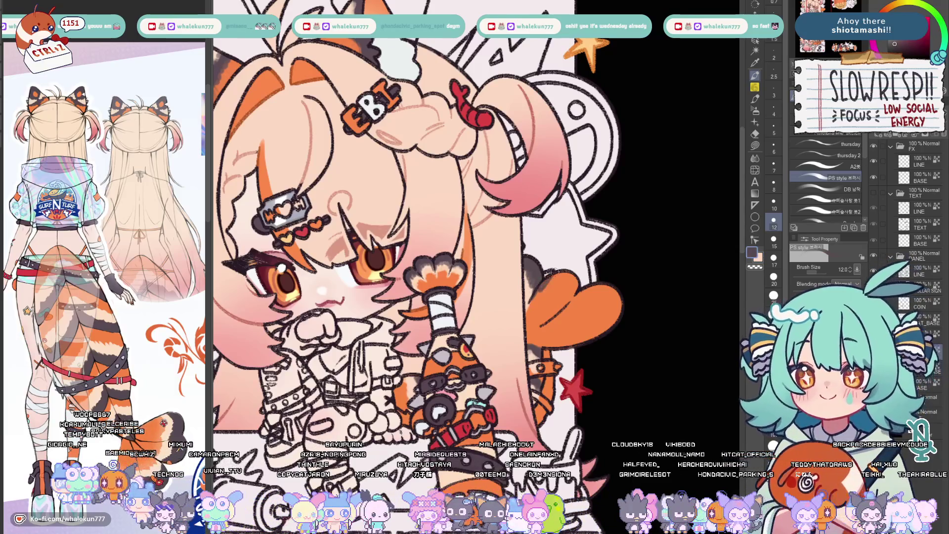
drag(577, 270, 560, 249)
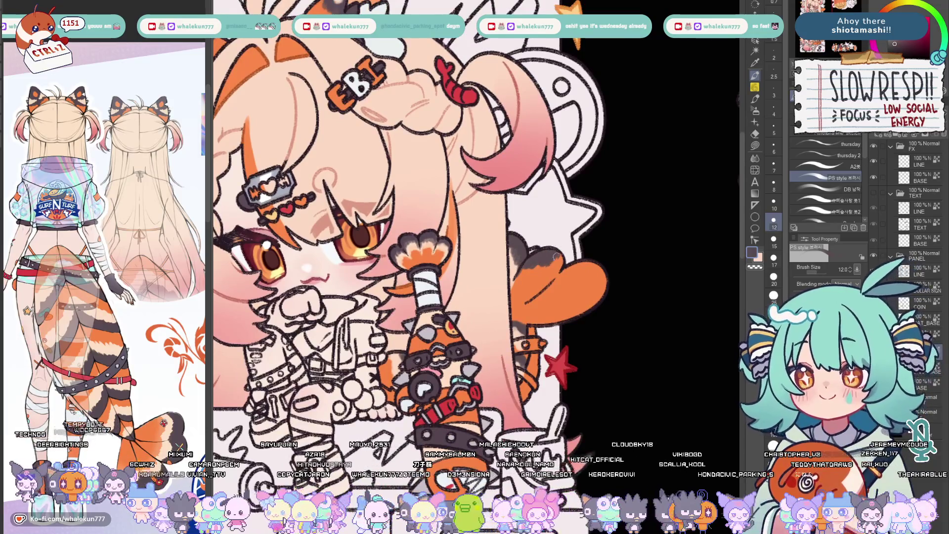
alt+click(523, 271)
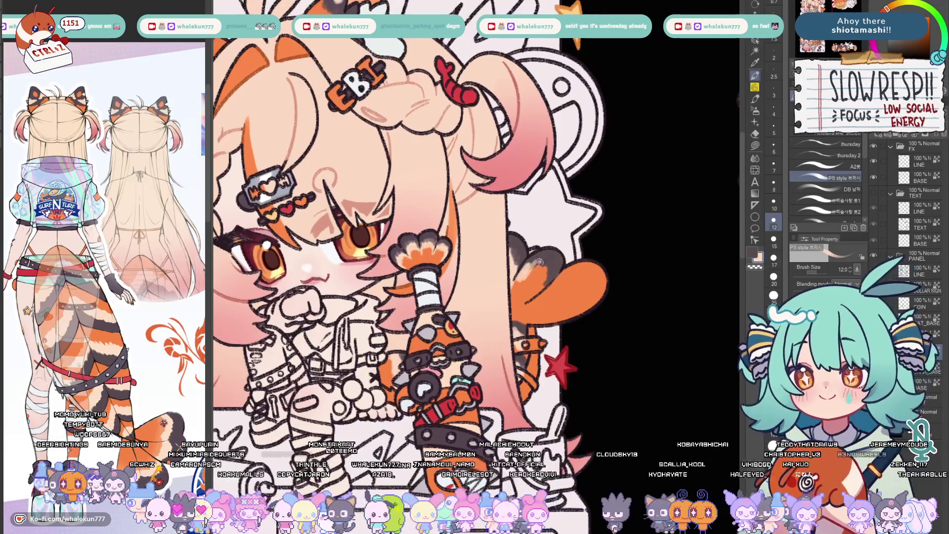
key(x)
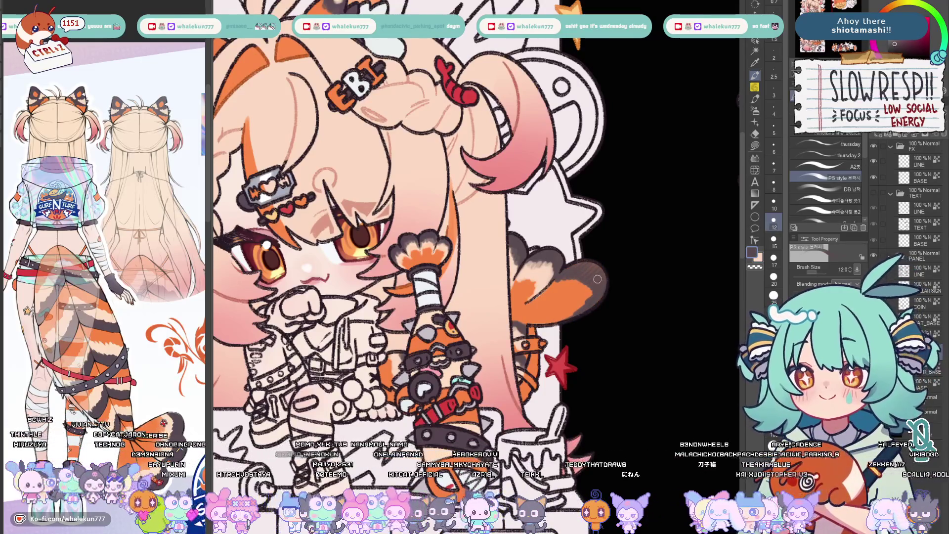
key(h)
drag(544, 296, 527, 287)
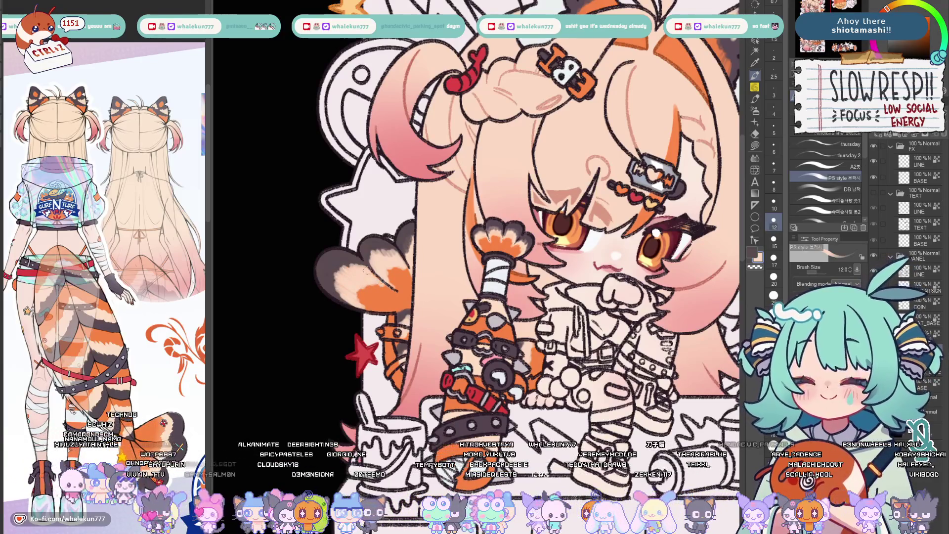
key(h)
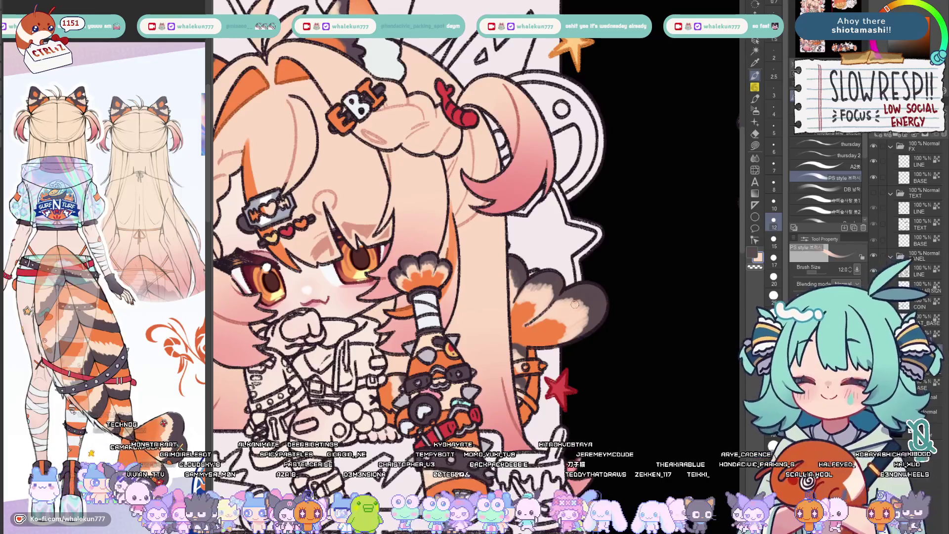
Touch up the tail tip with orange sampled from the ear and transparency, then zoom out
alt+click(544, 333)
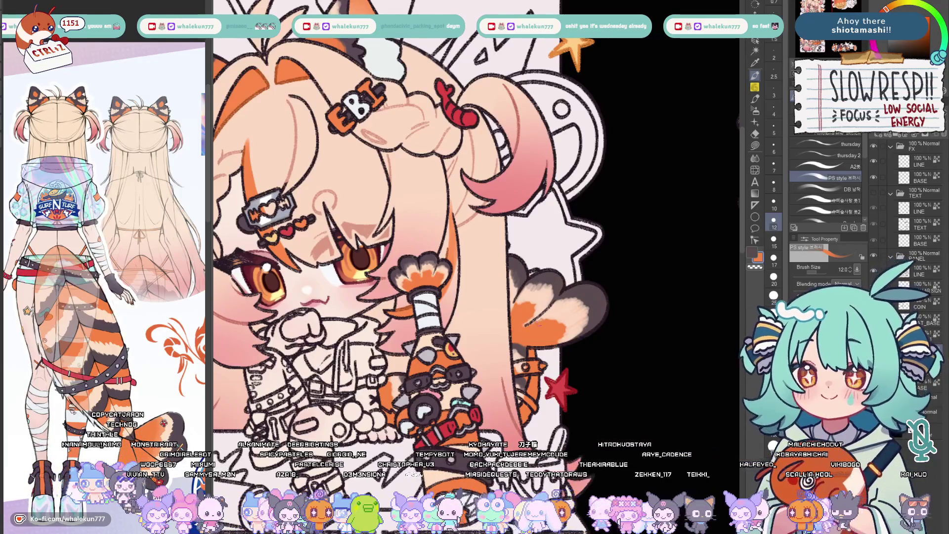
alt+click(513, 293)
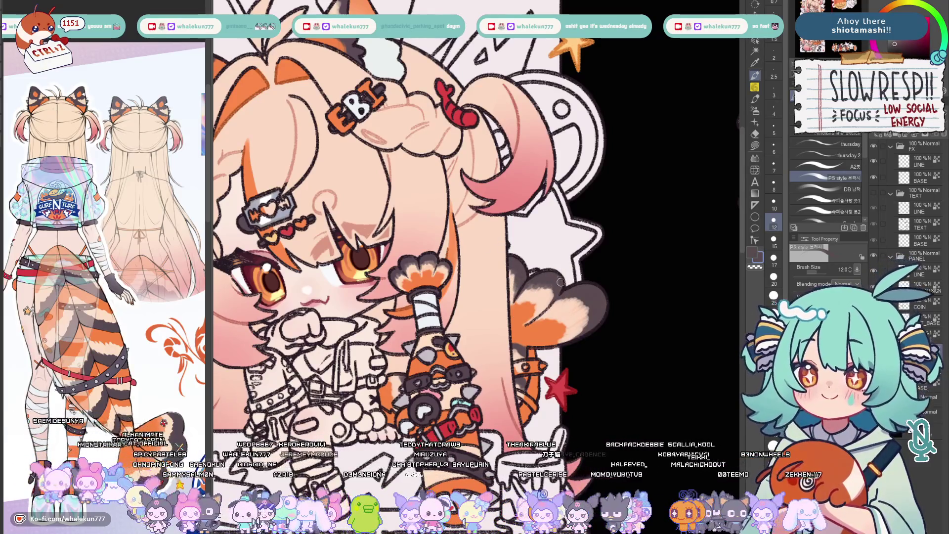
alt+click(523, 327)
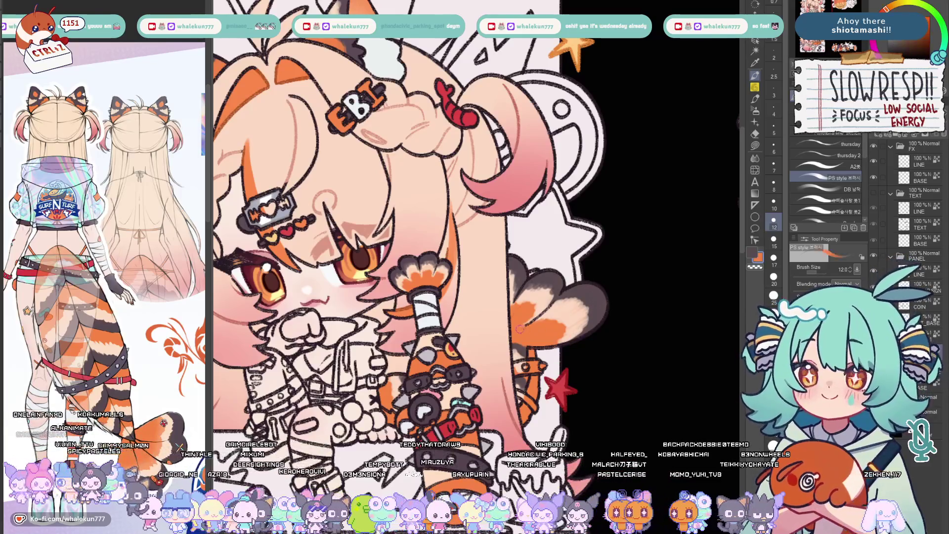
key(ctrl+minus)
key(ctrl+minus)
key(ctrl+minus)
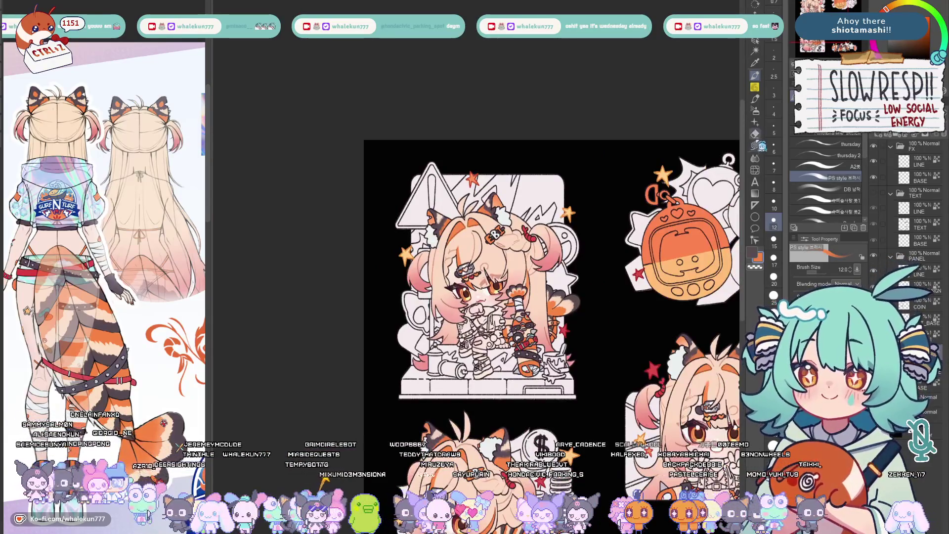
Lasso-fill the strap behind the bat dark grey with a red stripe
key(g)
scroll(905, 192, down, 5)
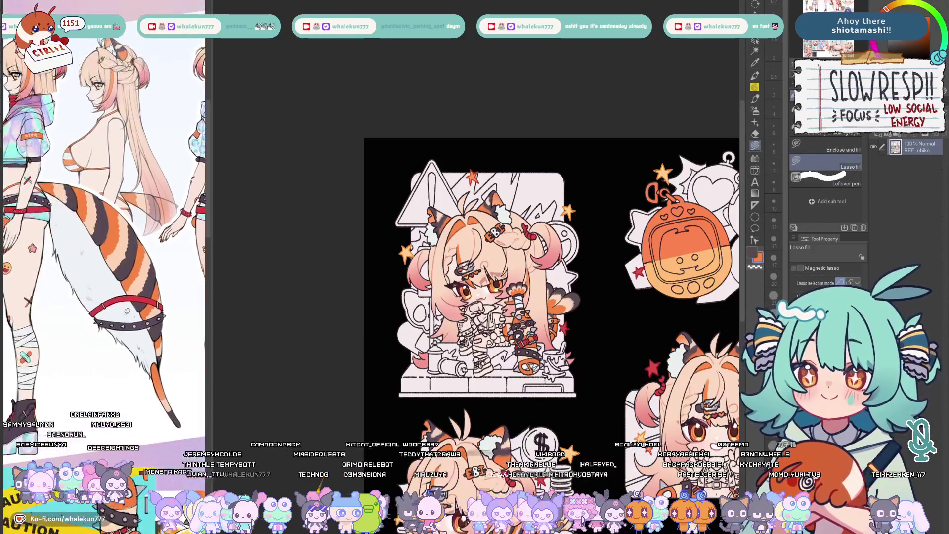
scroll(509, 333, up, 1)
scroll(510, 333, up, 3)
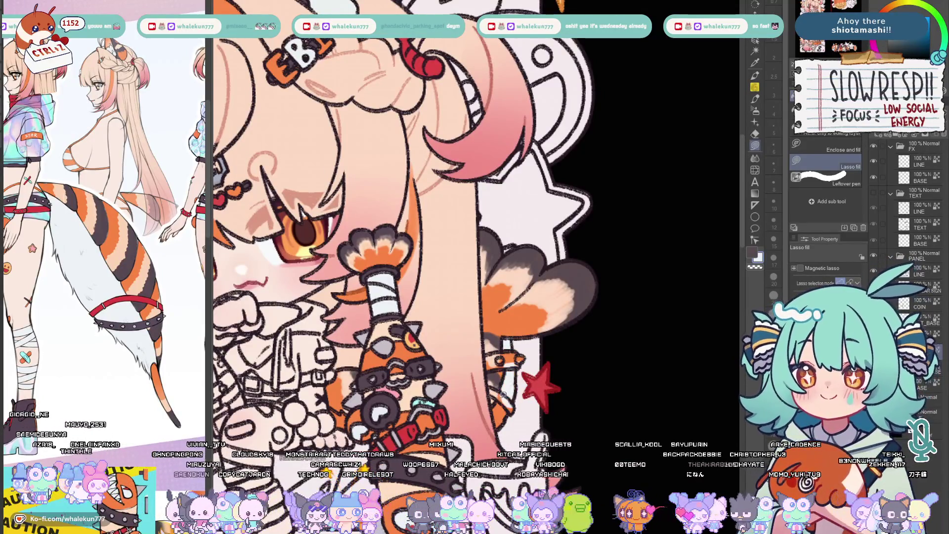
scroll(566, 342, up, 1)
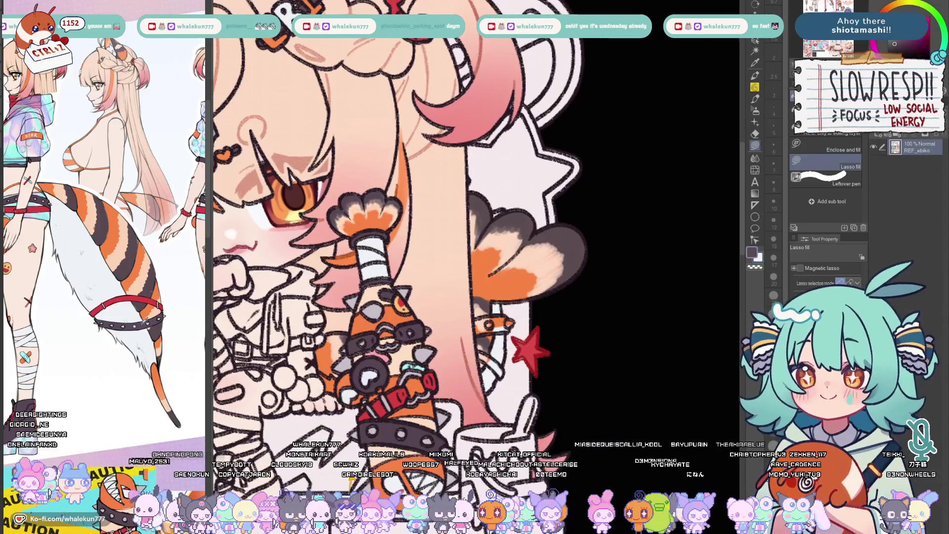
scroll(567, 342, up, 1)
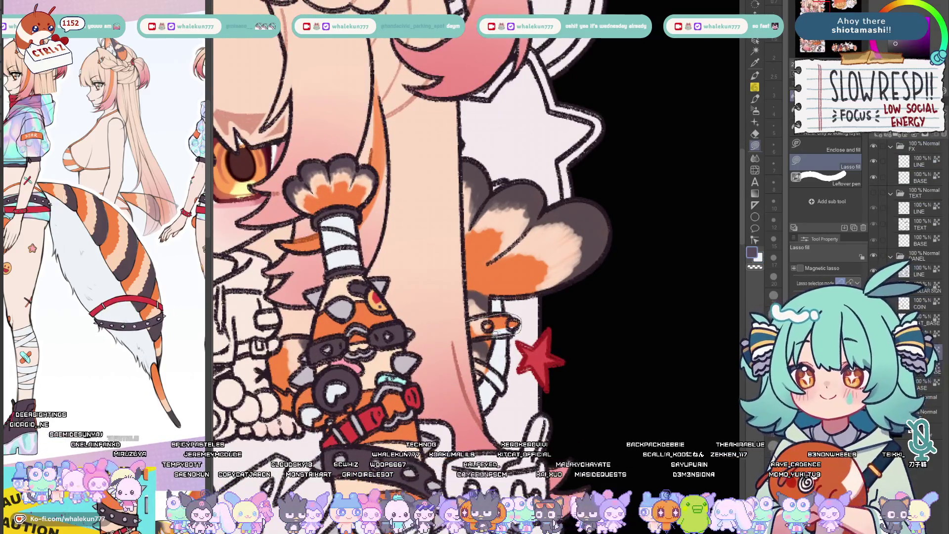
drag(469, 317, 496, 306)
alt+click(540, 356)
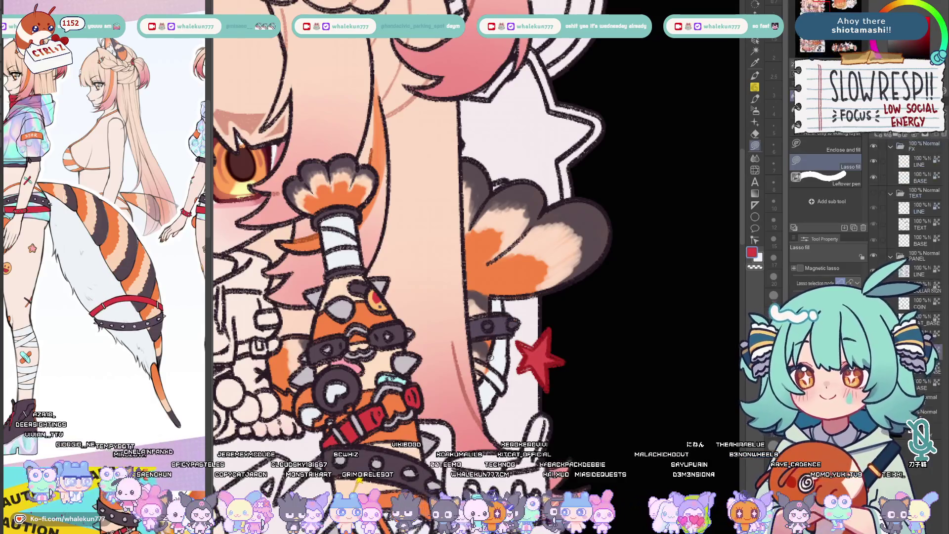
drag(472, 362, 509, 395)
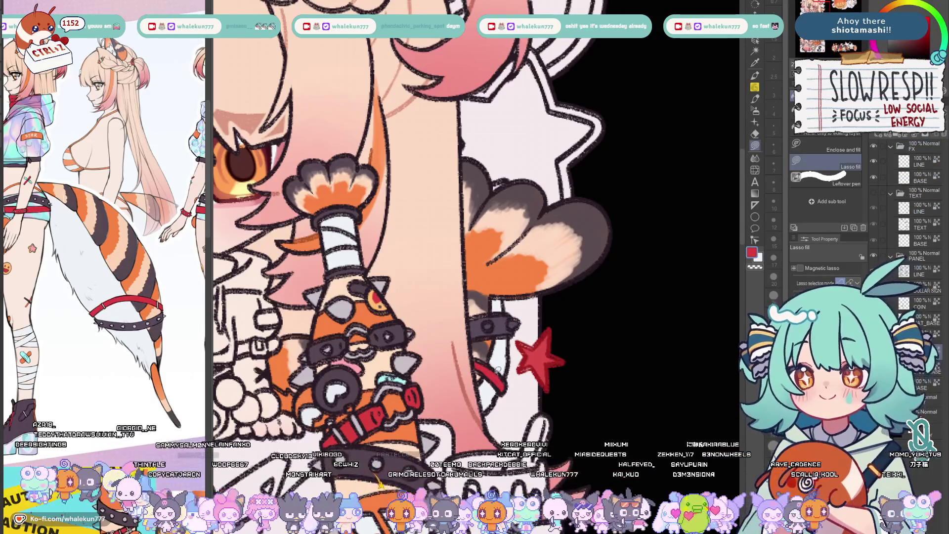
key(x)
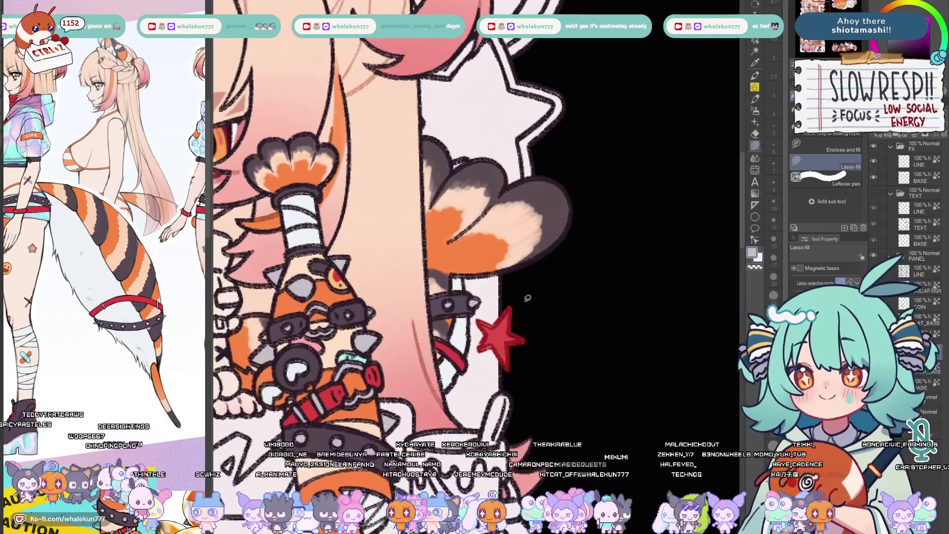
scroll(531, 313, down, 5)
scroll(496, 319, up, 3)
scroll(497, 318, up, 3)
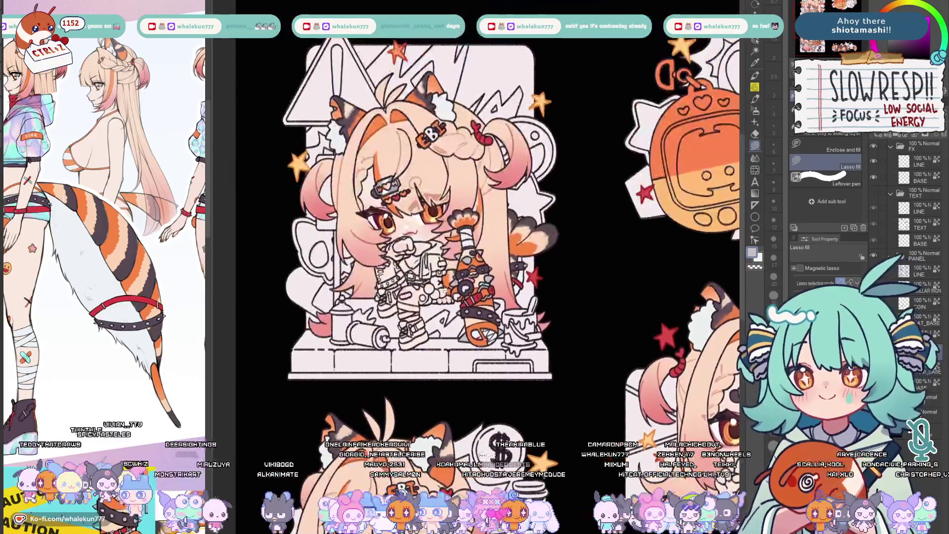
scroll(497, 318, up, 2)
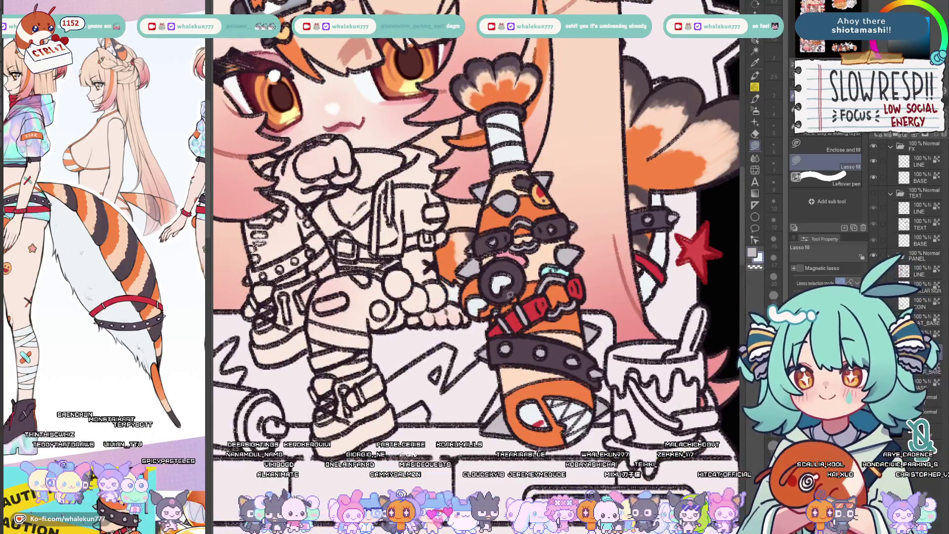
scroll(450, 289, down, 4)
scroll(475, 274, up, 3)
scroll(476, 274, up, 2)
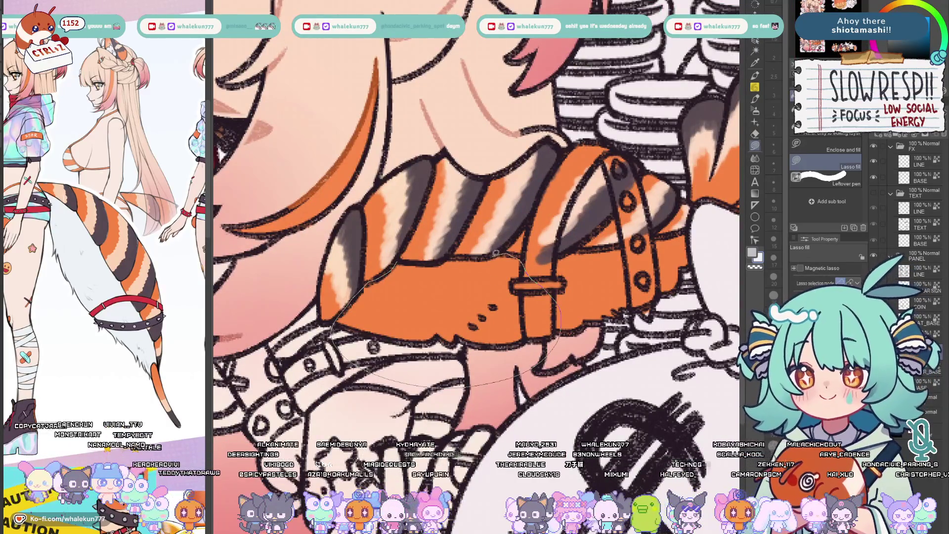
Lasso-fill around the belt white, the studded strap dark grey and the front straps red
drag(441, 258, 438, 260)
scroll(514, 289, up, 2)
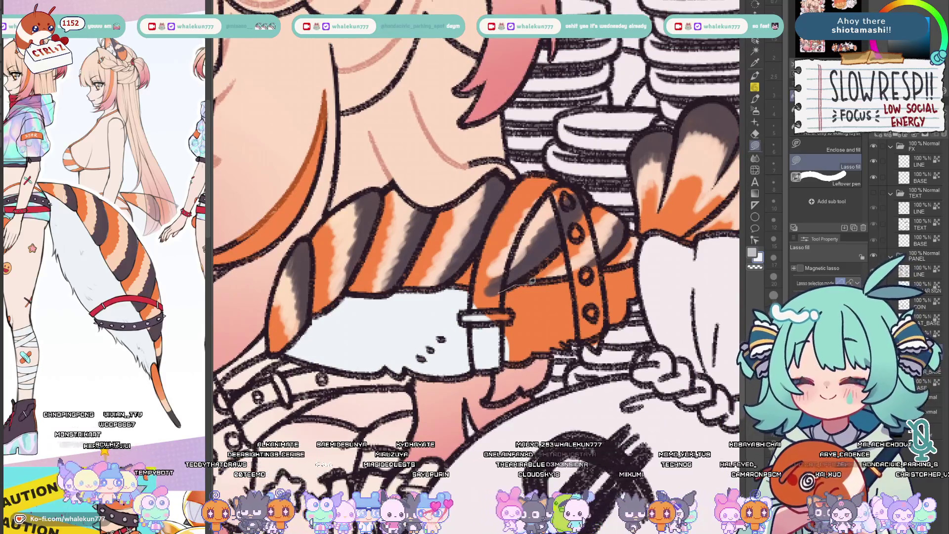
drag(583, 367, 571, 357)
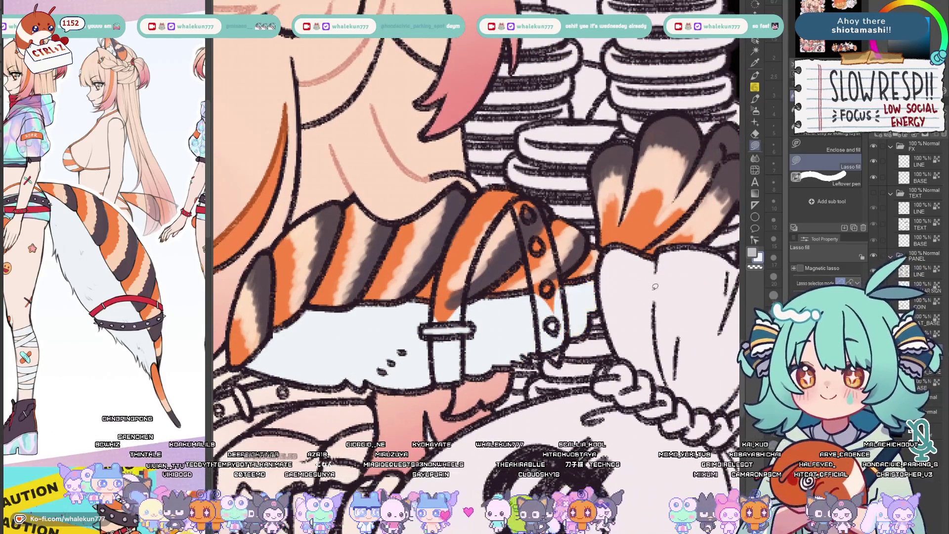
scroll(562, 284, down, 2)
scroll(558, 292, down, 2)
scroll(553, 301, down, 2)
scroll(579, 297, up, 3)
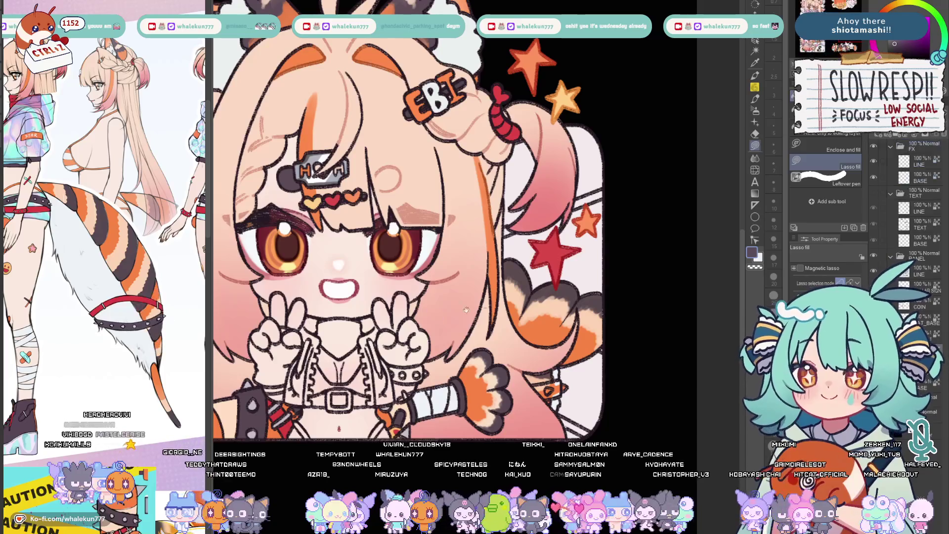
scroll(587, 366, up, 2)
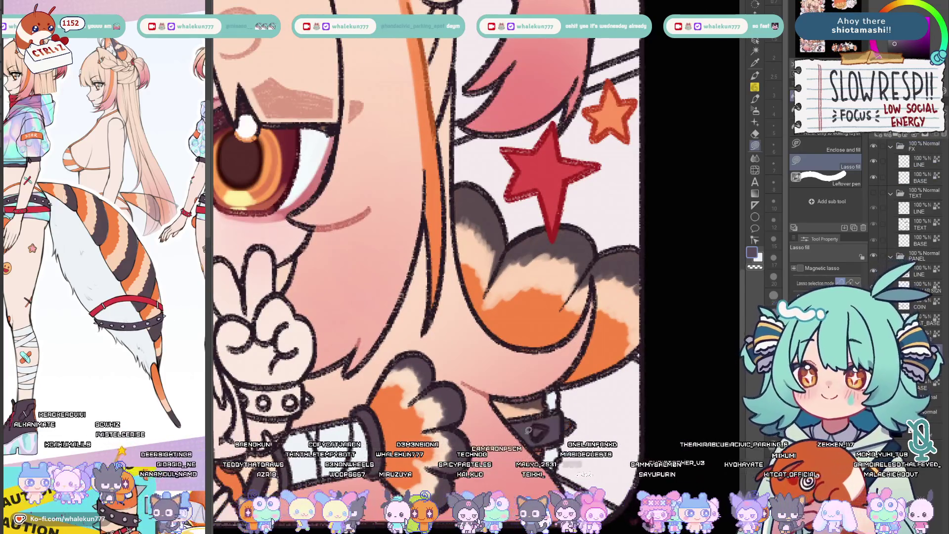
key(x)
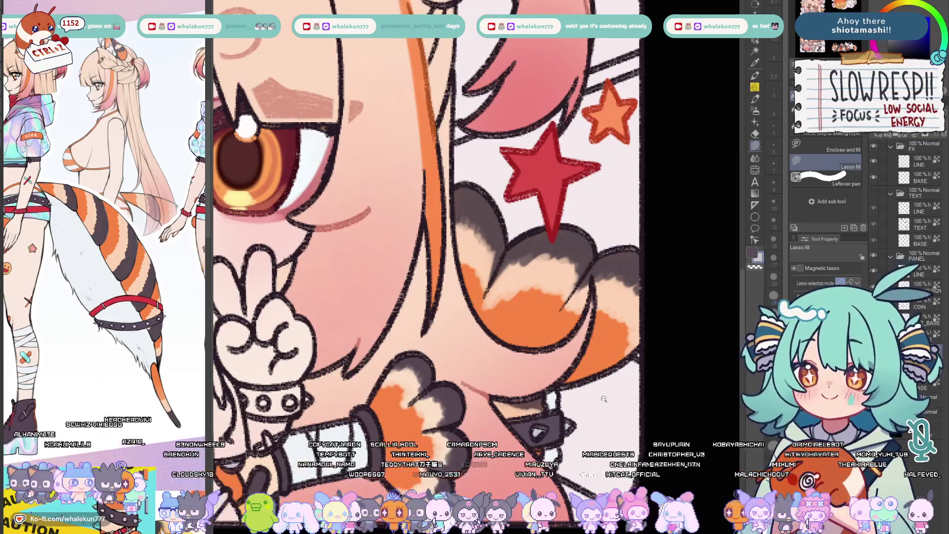
scroll(605, 399, down, 3)
scroll(534, 282, up, 1)
scroll(519, 297, up, 1)
scroll(490, 304, up, 1)
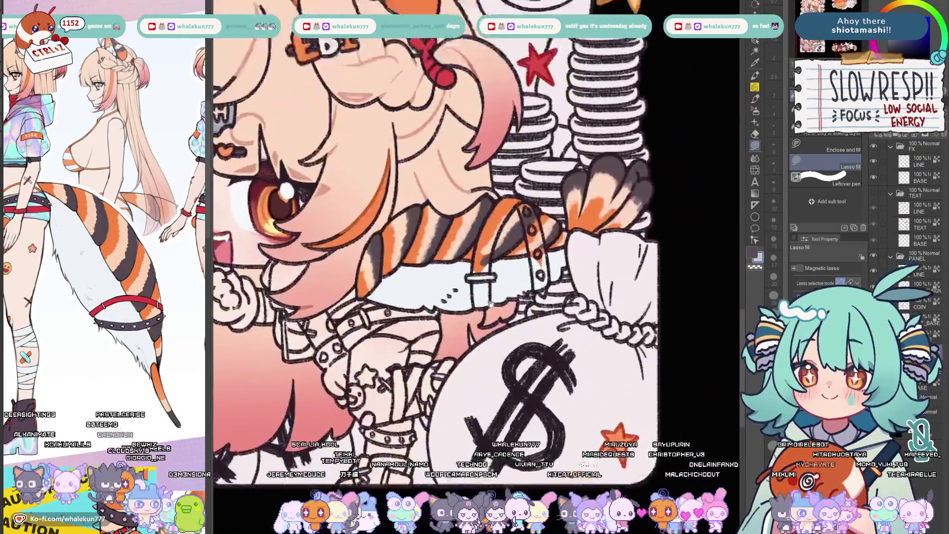
scroll(490, 303, up, 1)
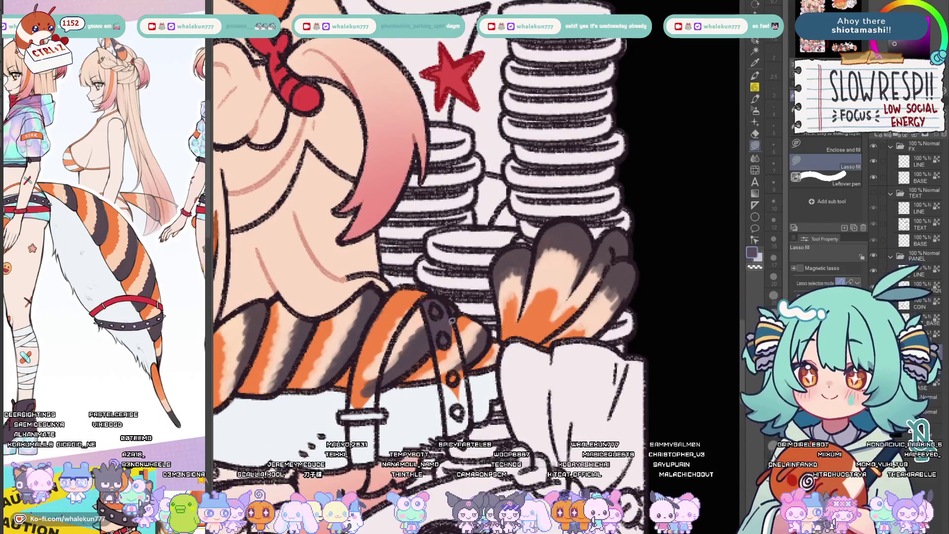
drag(433, 302, 432, 286)
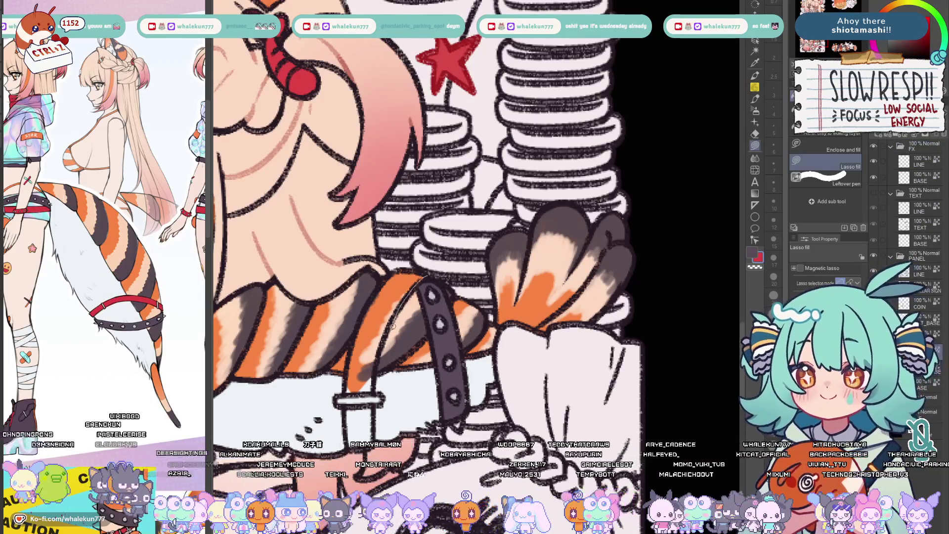
drag(367, 305, 349, 394)
scroll(361, 335, up, 1)
drag(359, 345, 386, 415)
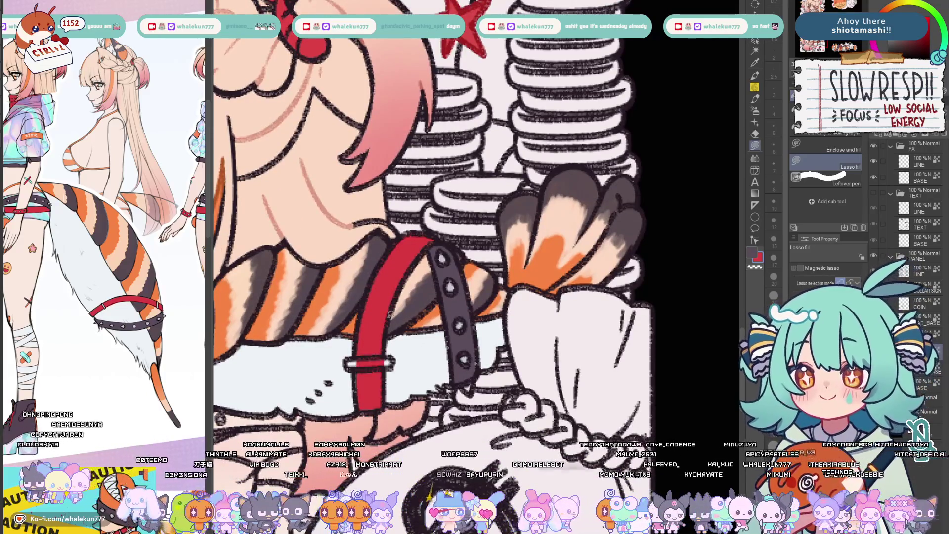
key(c)
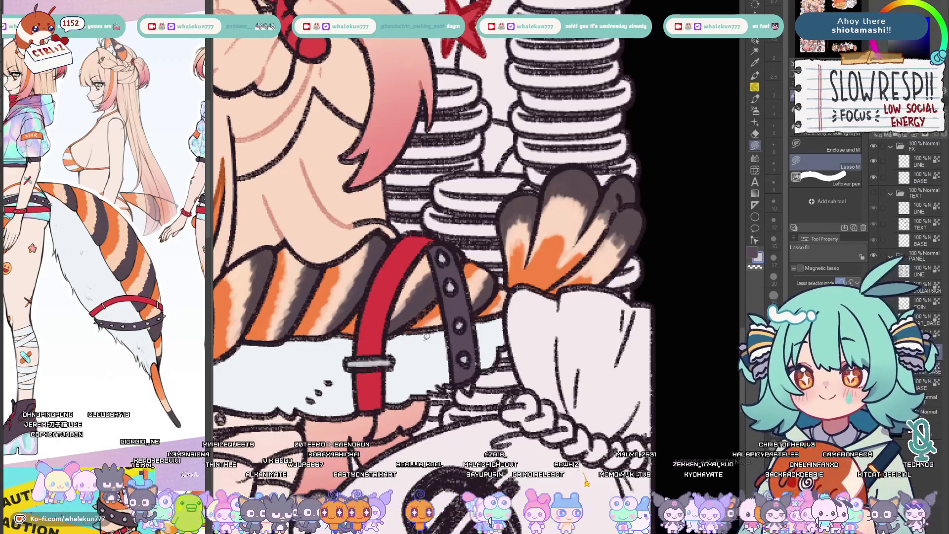
scroll(427, 336, down, 5)
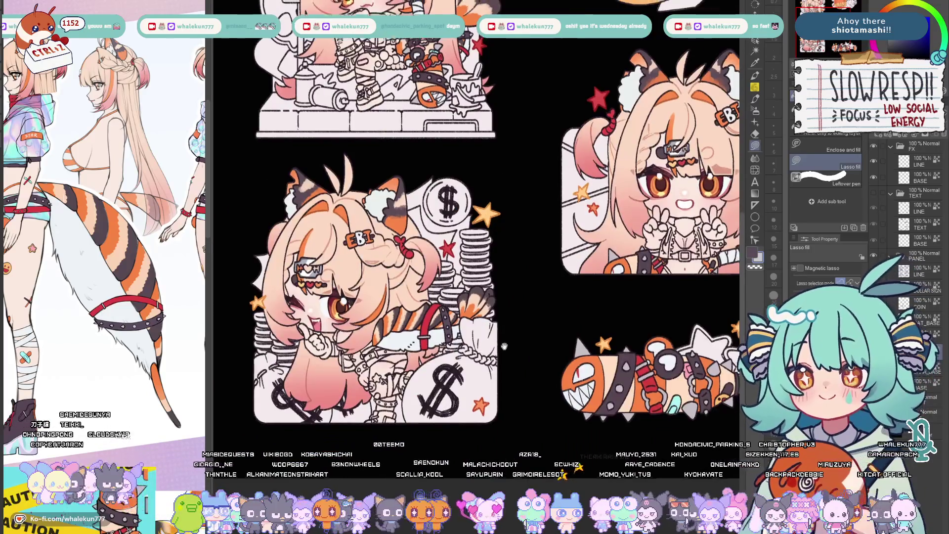
scroll(502, 343, down, 2)
Pan across the sticker sheet toward the peace-sign chibi's face
drag(512, 360, 519, 389)
scroll(518, 390, up, 2)
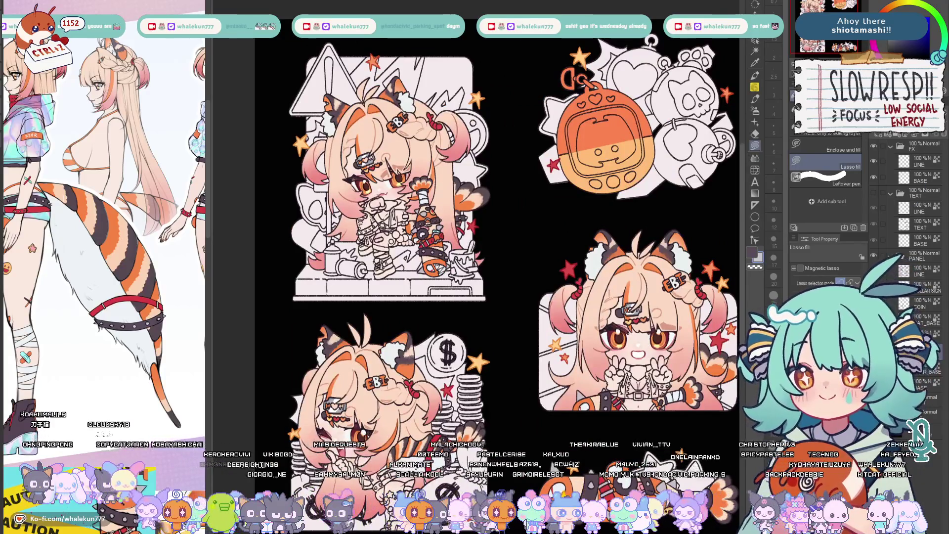
drag(519, 297, 438, 285)
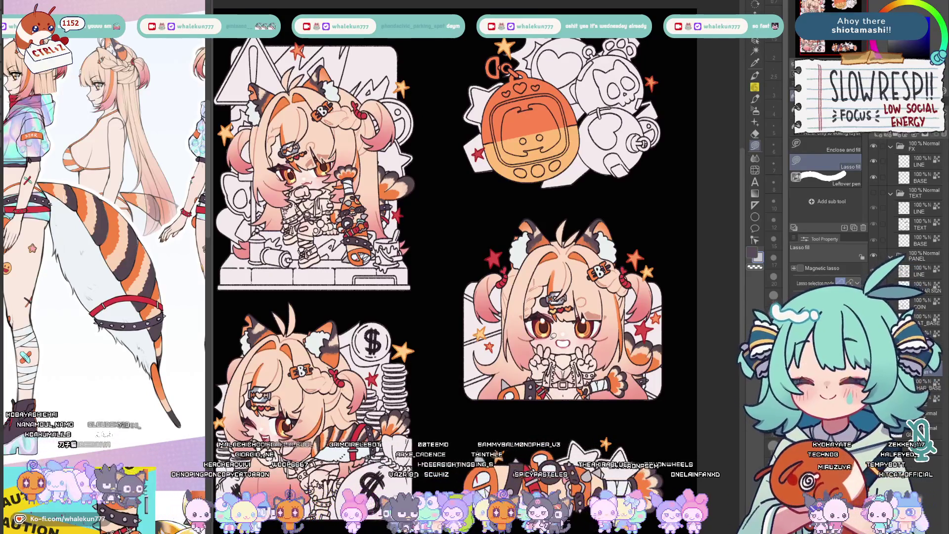
scroll(553, 222, up, 1)
scroll(553, 223, up, 2)
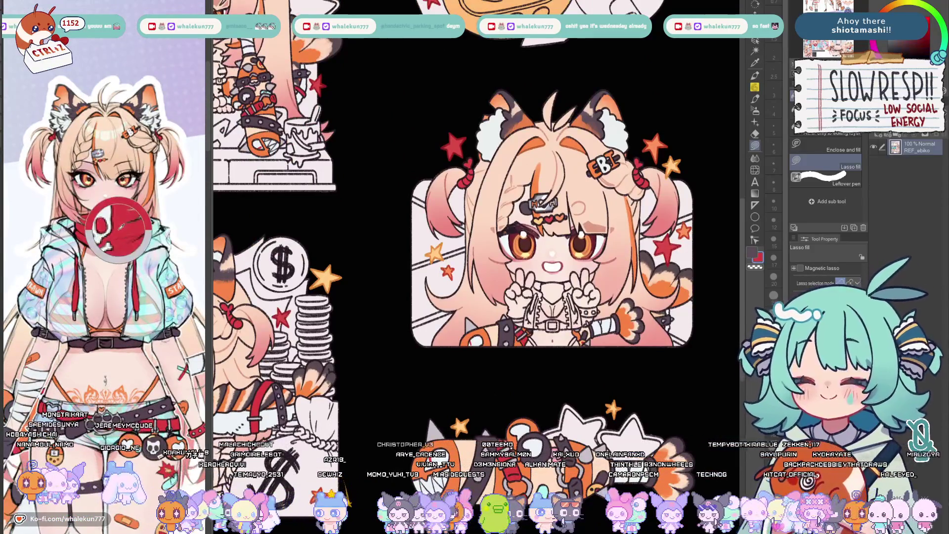
scroll(579, 276, up, 2)
scroll(579, 276, up, 2)
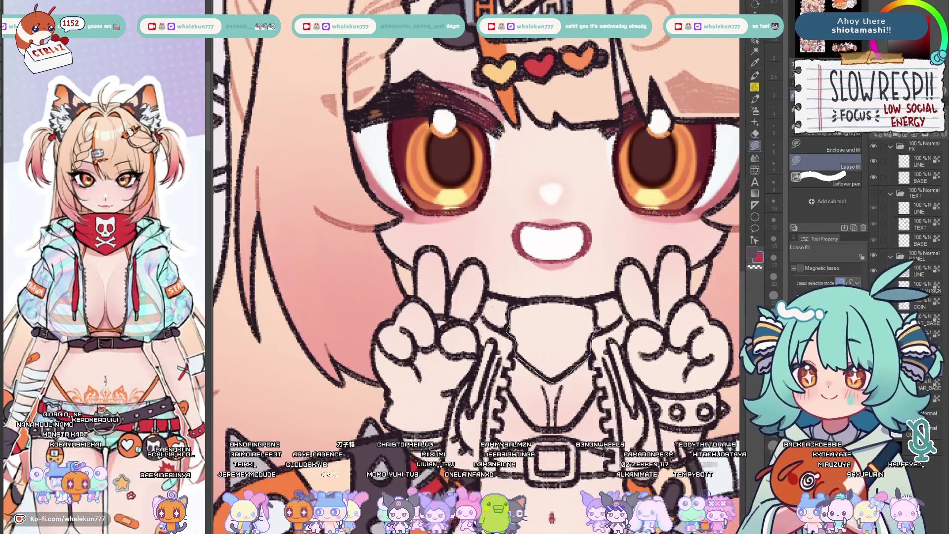
Fill the bandana under the chin red and place a vertical symmetry ruler down it with the white pen ready
drag(575, 296, 544, 291)
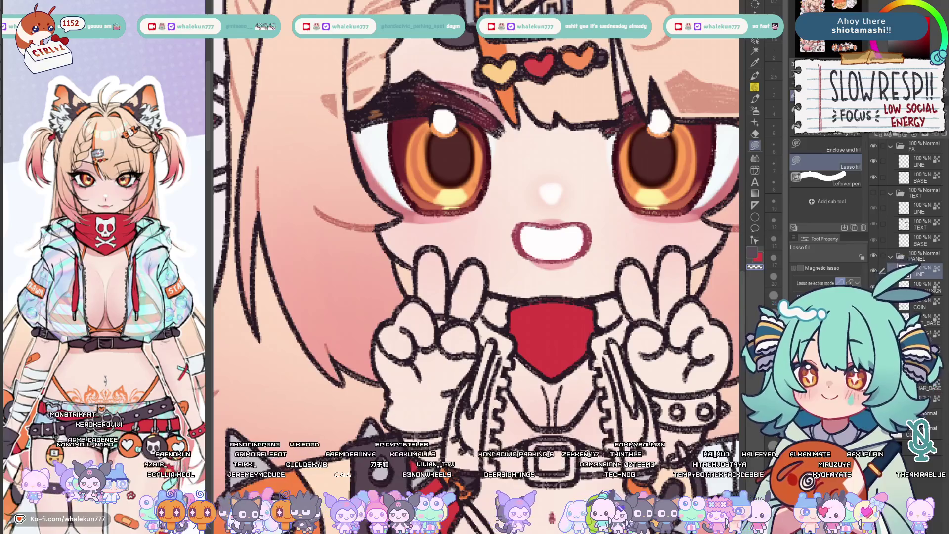
drag(531, 341, 484, 321)
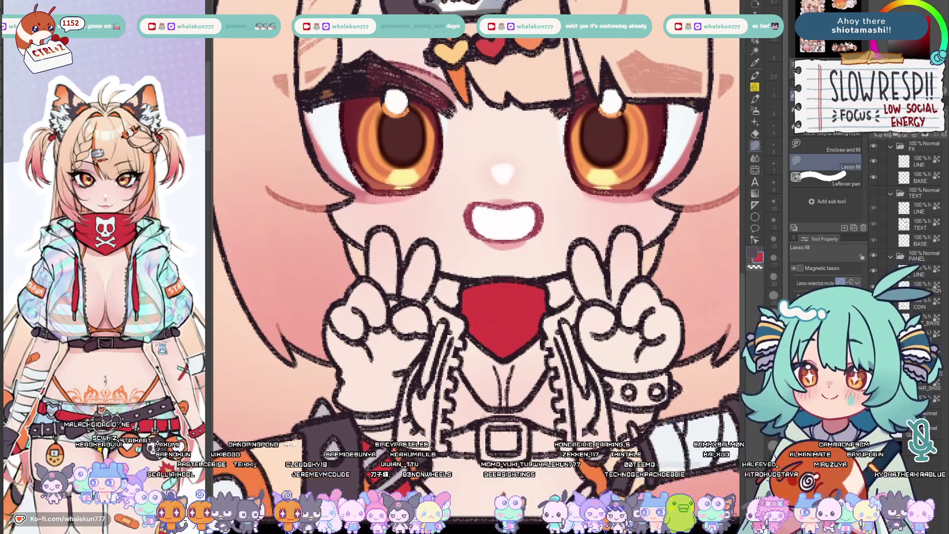
key(c)
key(p)
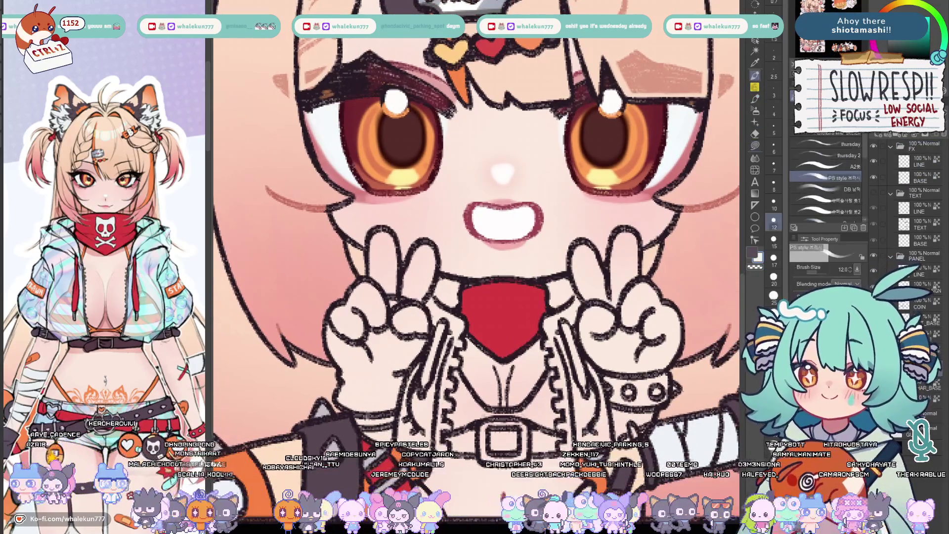
scroll(491, 322, up, 2)
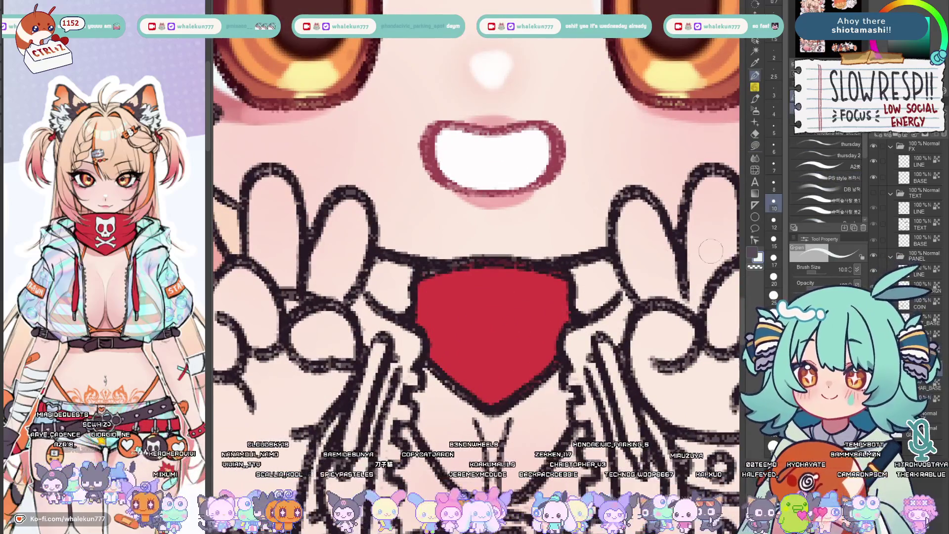
key(u)
drag(495, 136, 499, 165)
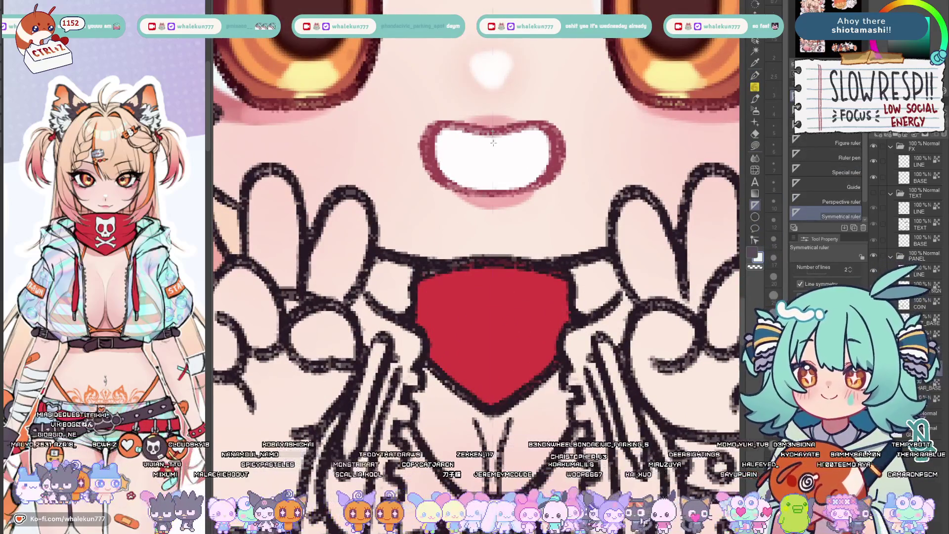
key(p)
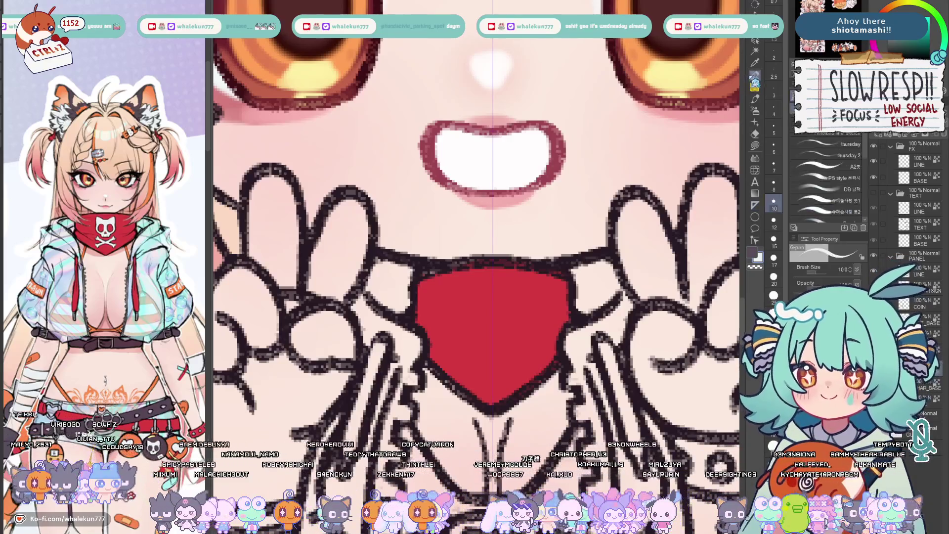
Draw a mirrored white cat skull with ears on the bandana, adding red eyes and tooth lines
drag(489, 301, 498, 343)
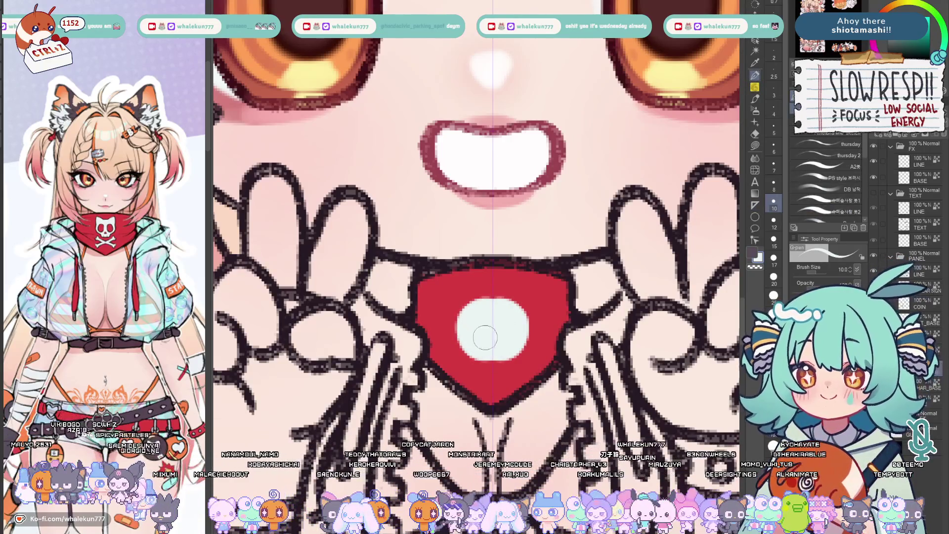
key(bracketleft)
key(bracketleft)
key(bracketleft)
mouse_move(463, 312)
mouse_down()
mouse_move(475, 289)
mouse_move(465, 315)
mouse_move(490, 359)
mouse_up()
key(ctrl+z)
alt+click(487, 274)
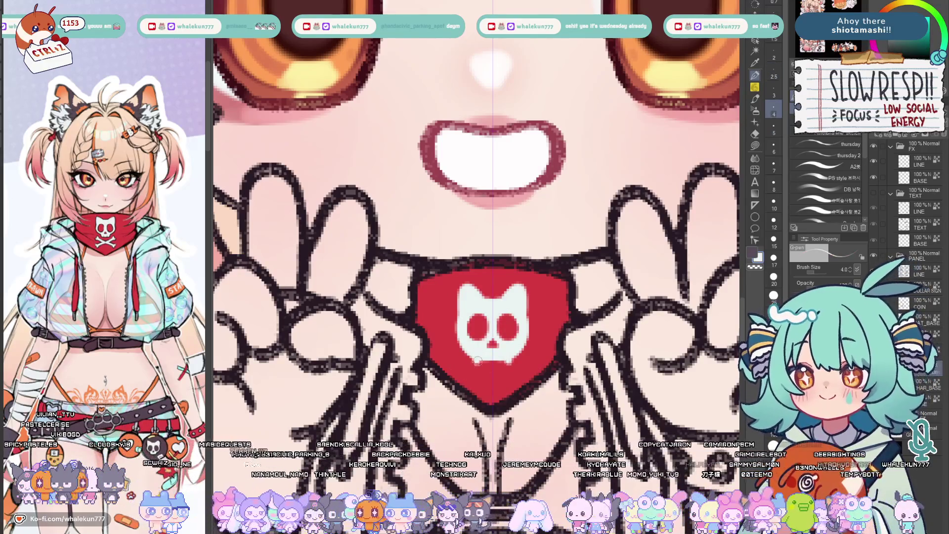
key(bracketright)
key(bracketright)
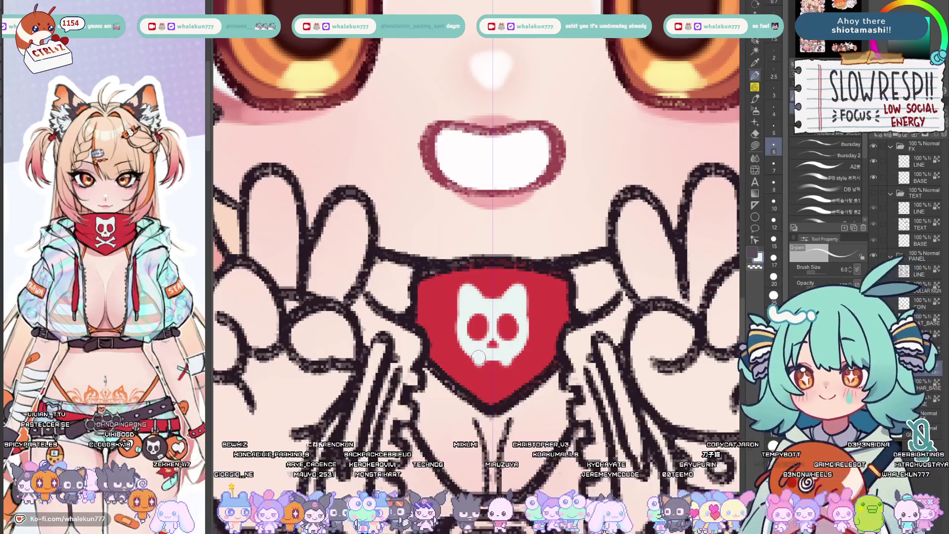
alt+click(481, 379)
key(bracketleft)
key(bracketleft)
key(bracketleft)
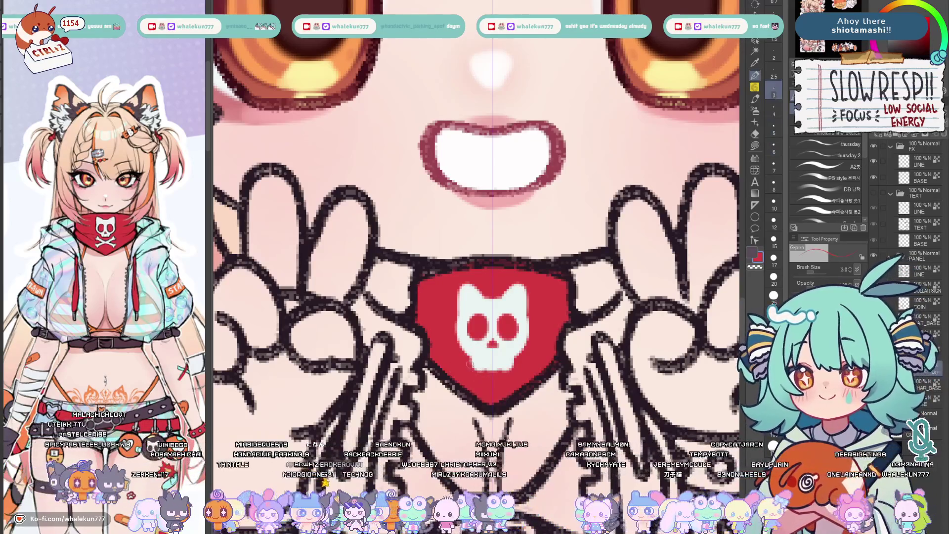
drag(490, 355, 490, 368)
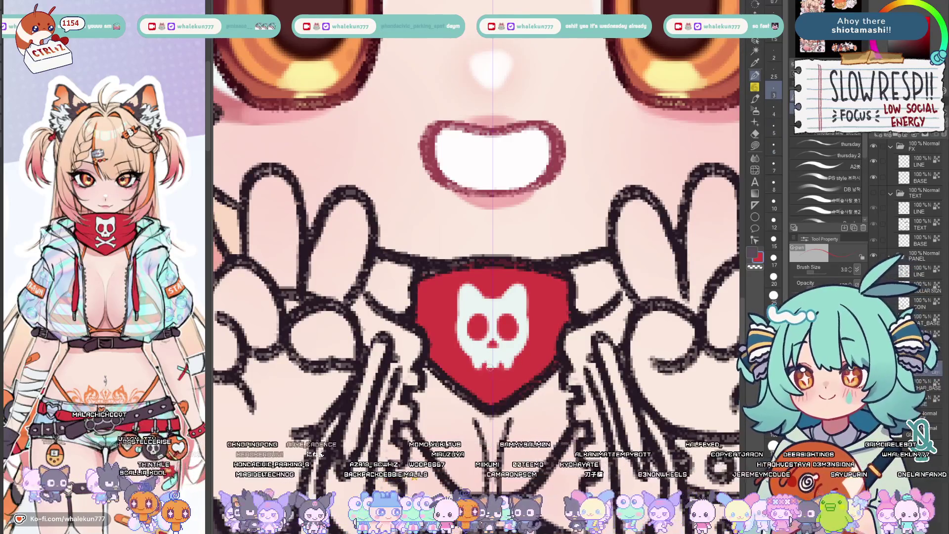
Draw white crossbones under the skull, undoing a stray stroke
alt+click(496, 355)
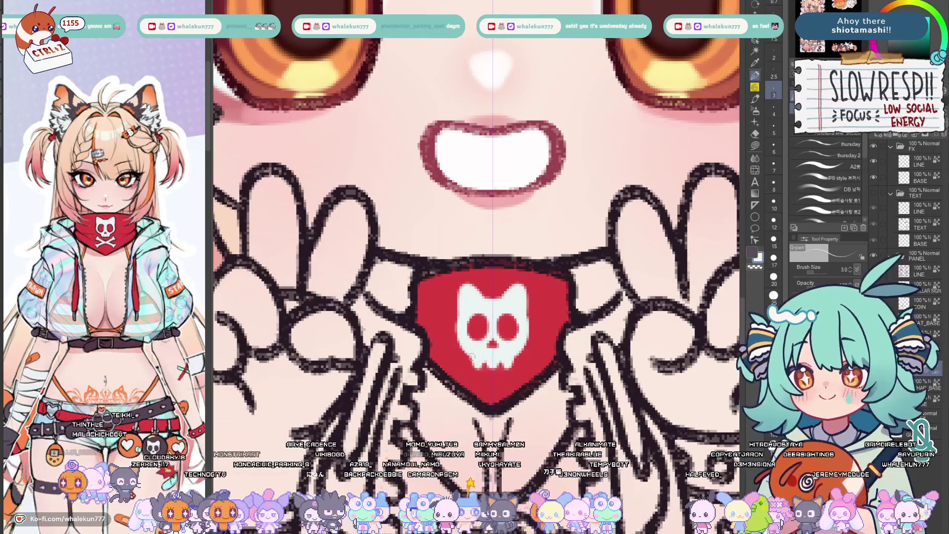
alt+click(471, 353)
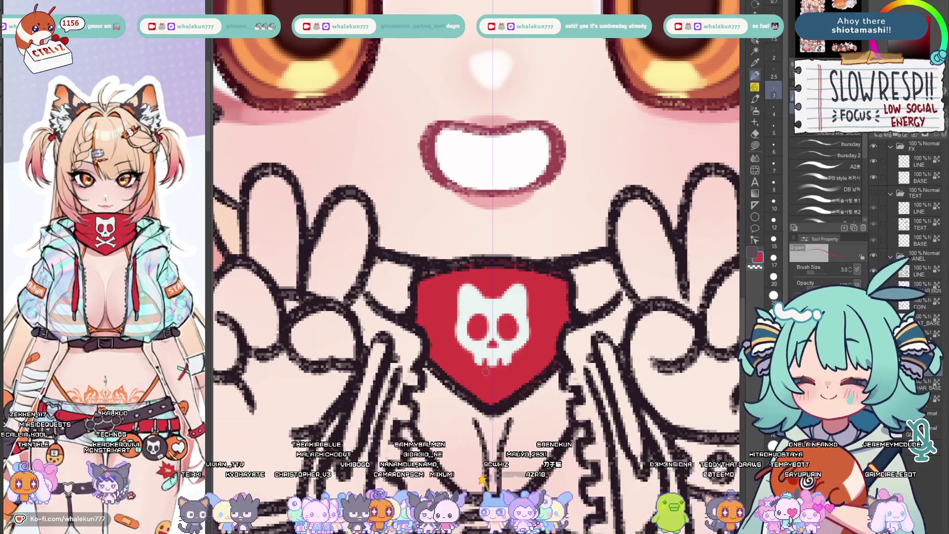
key(c)
key(bracketright)
key(bracketright)
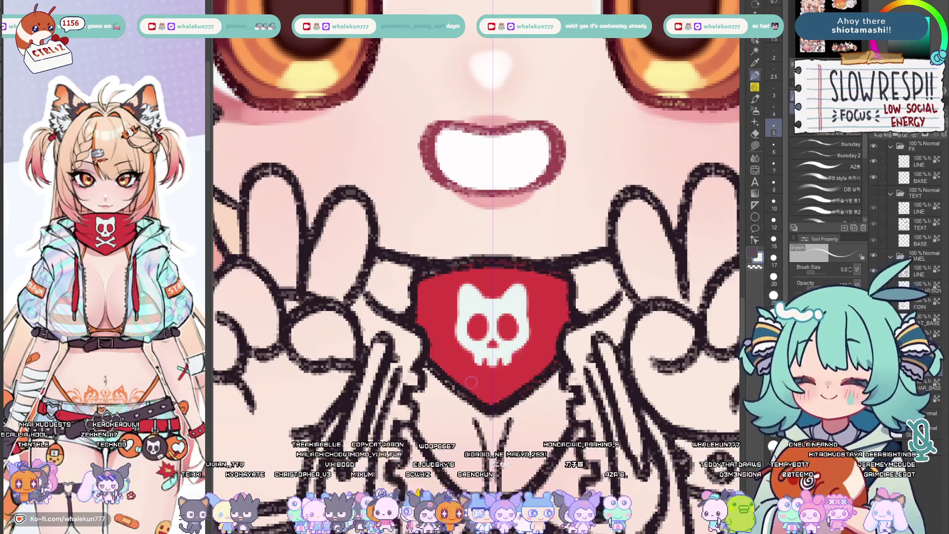
drag(460, 360, 507, 384)
key(bracketleft)
key(bracketleft)
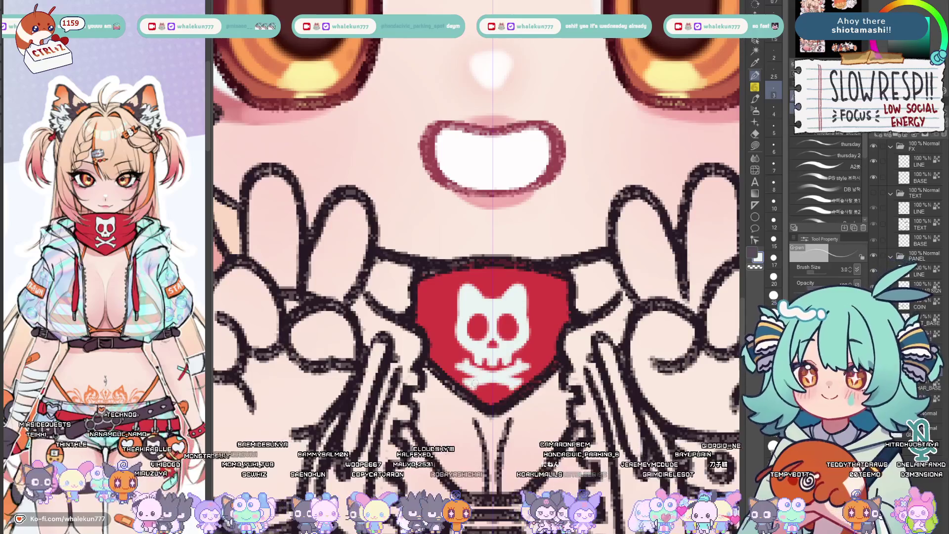
key(ctrl+z)
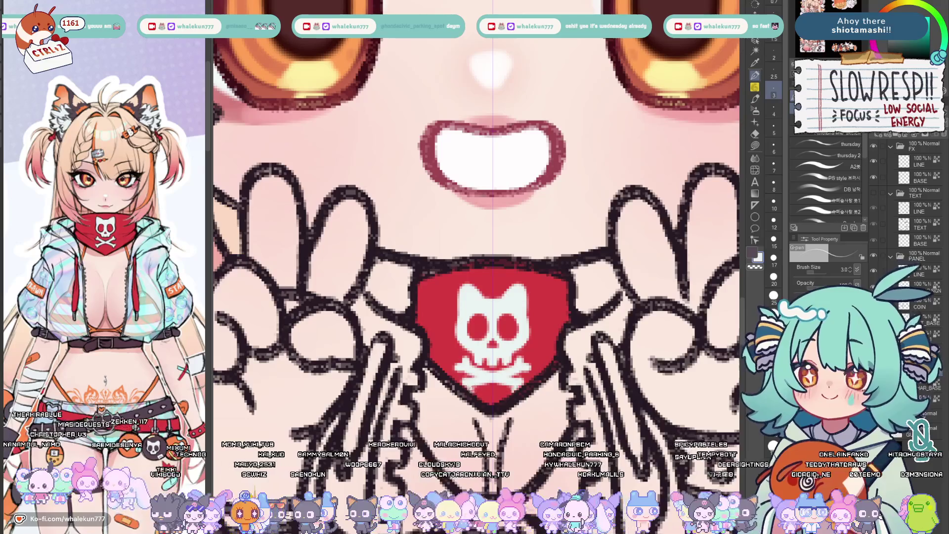
scroll(578, 321, down, 3)
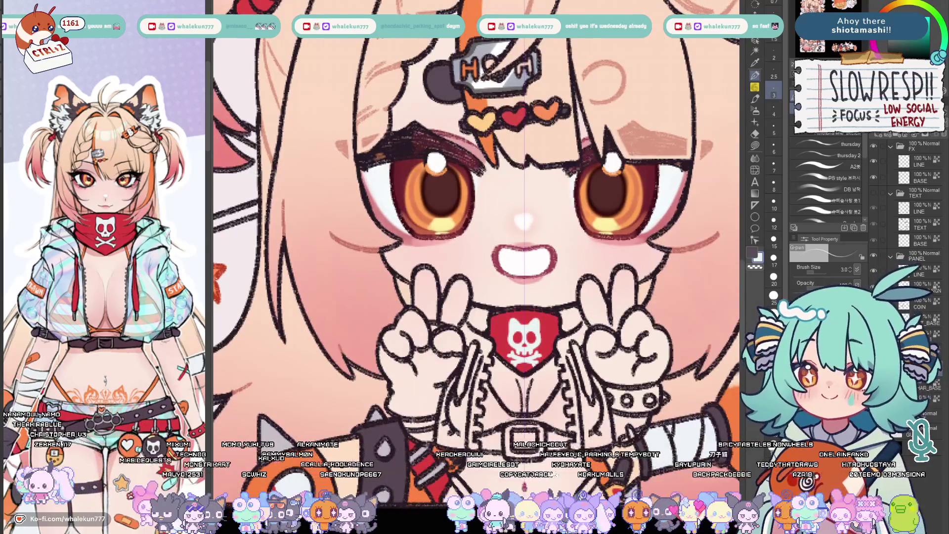
scroll(479, 223, down, 5)
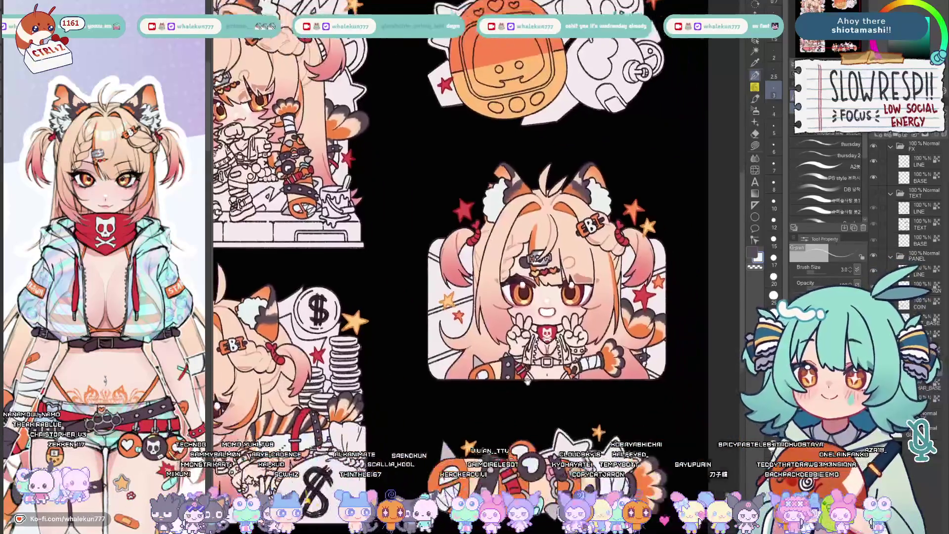
scroll(549, 222, up, 4)
After trying Lasso fill, select the LINE layer with the A2# pen in white at size 5
click(758, 153)
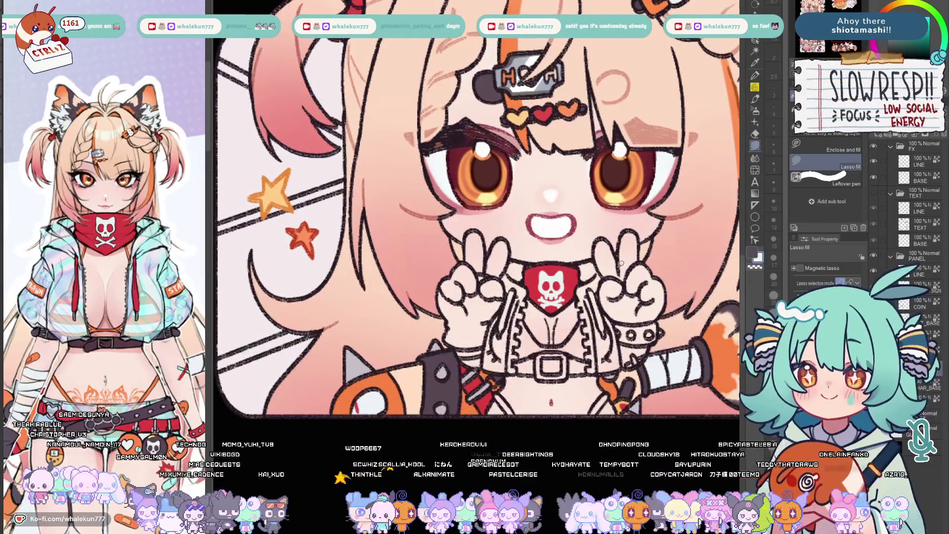
scroll(543, 313, up, 1)
scroll(543, 316, down, 2)
scroll(544, 319, down, 1)
scroll(544, 329, up, 1)
scroll(475, 205, down, 1)
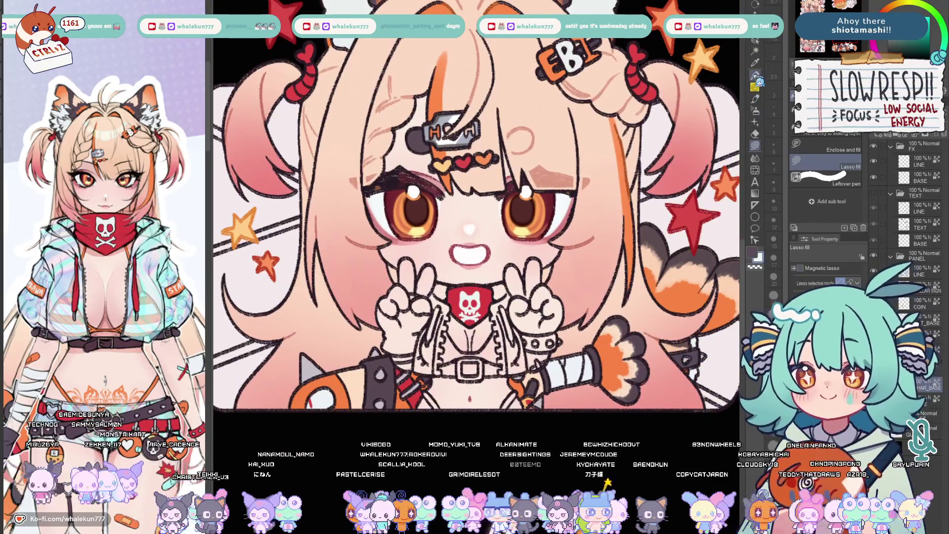
key(p)
scroll(487, 303, up, 2)
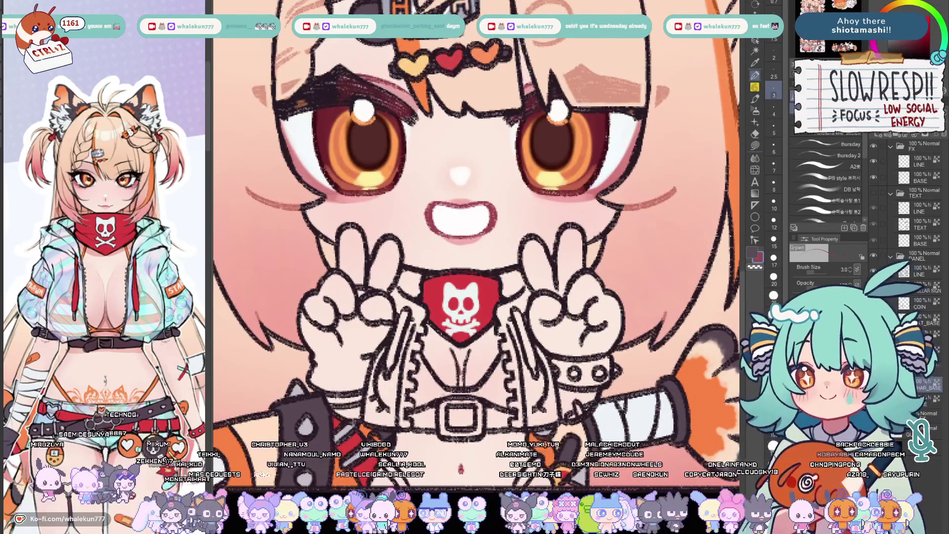
click(914, 275)
click(774, 146)
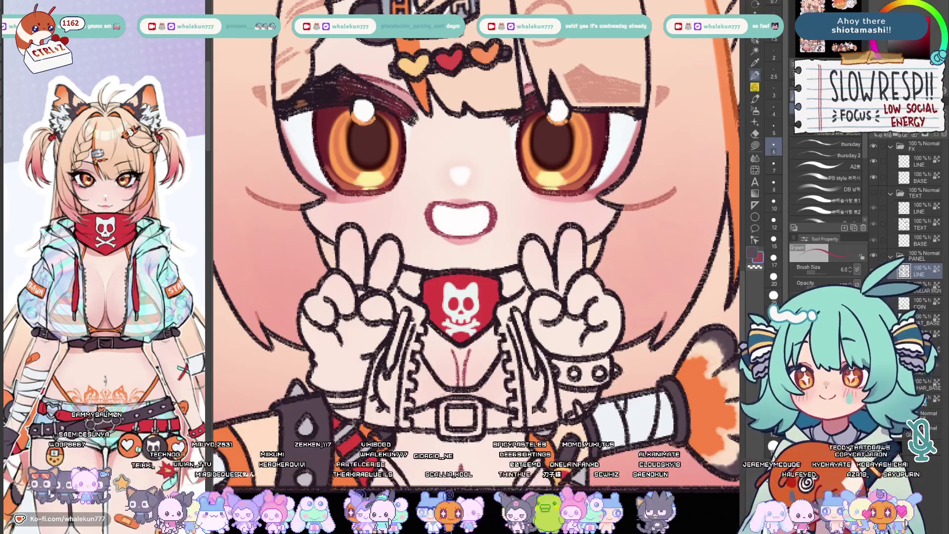
click(827, 166)
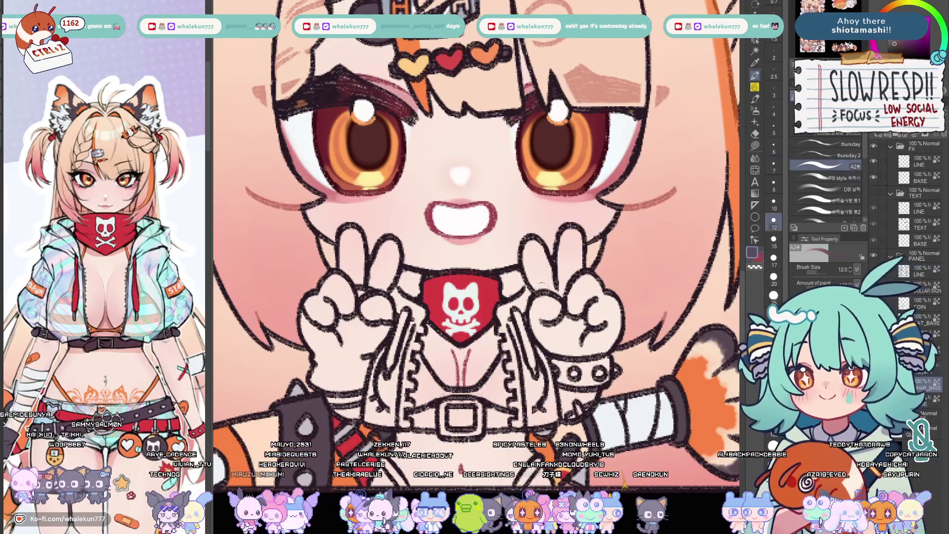
key(x)
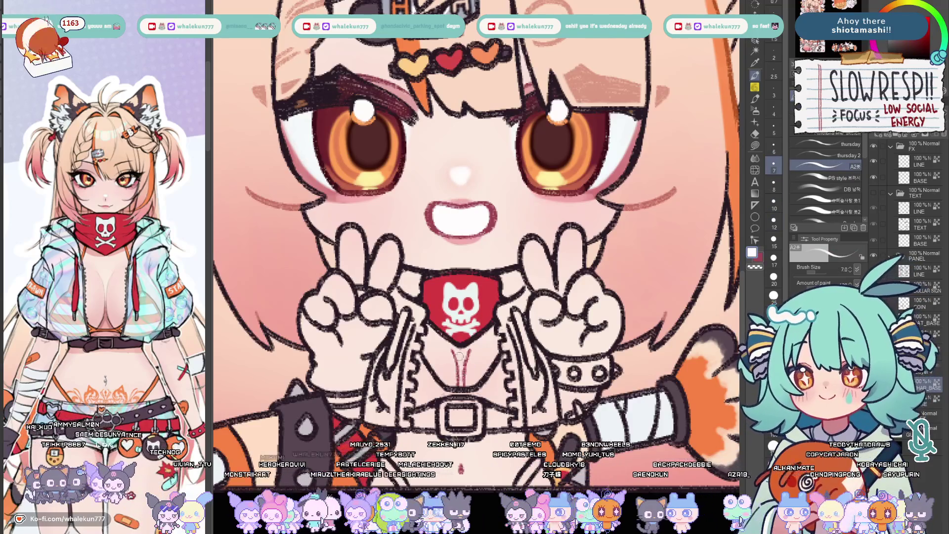
click(774, 127)
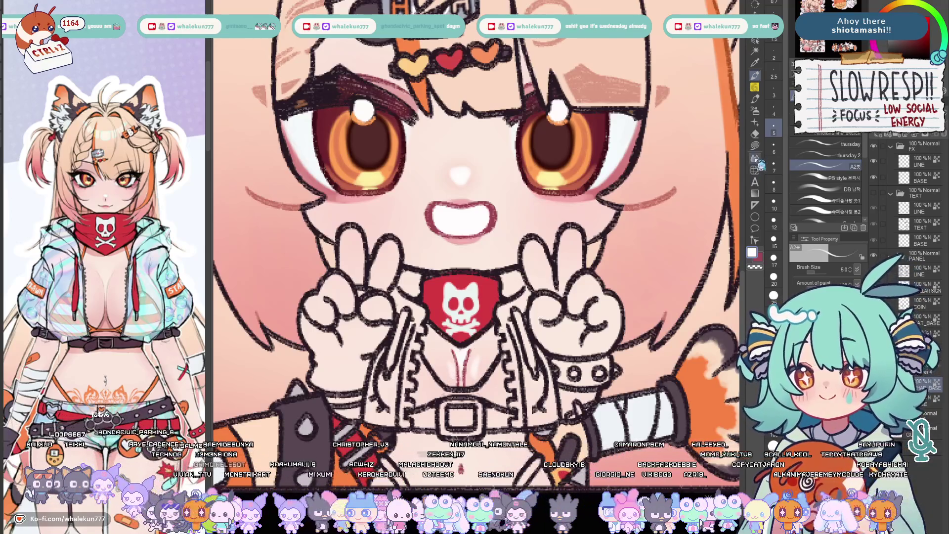
Shade the chest with the Soft airbrush and zoom out to check the whole illustration
key(b)
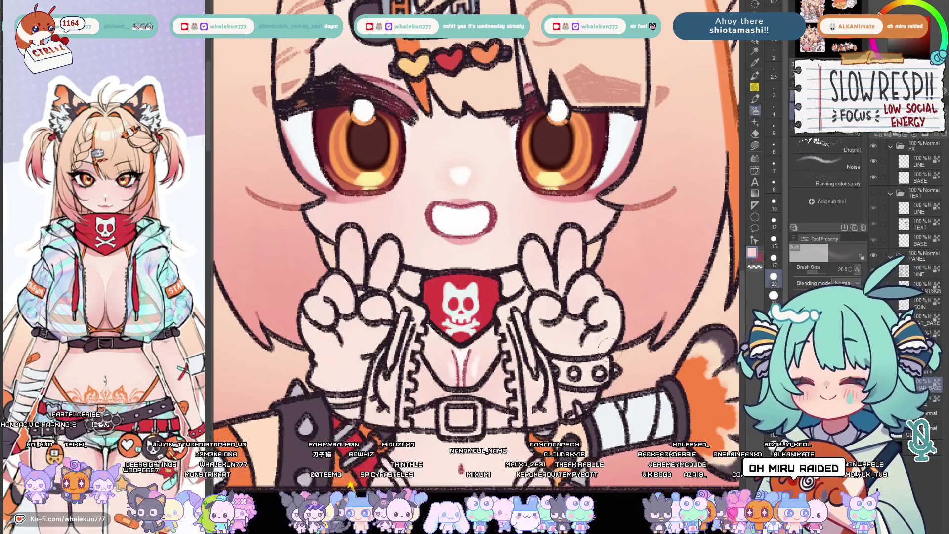
key(ctrl+0)
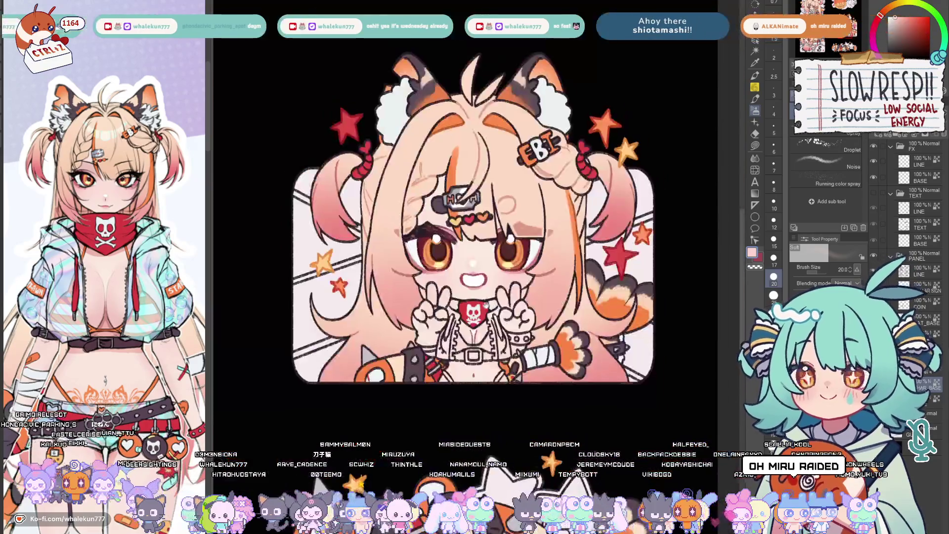
scroll(468, 386, up, 5)
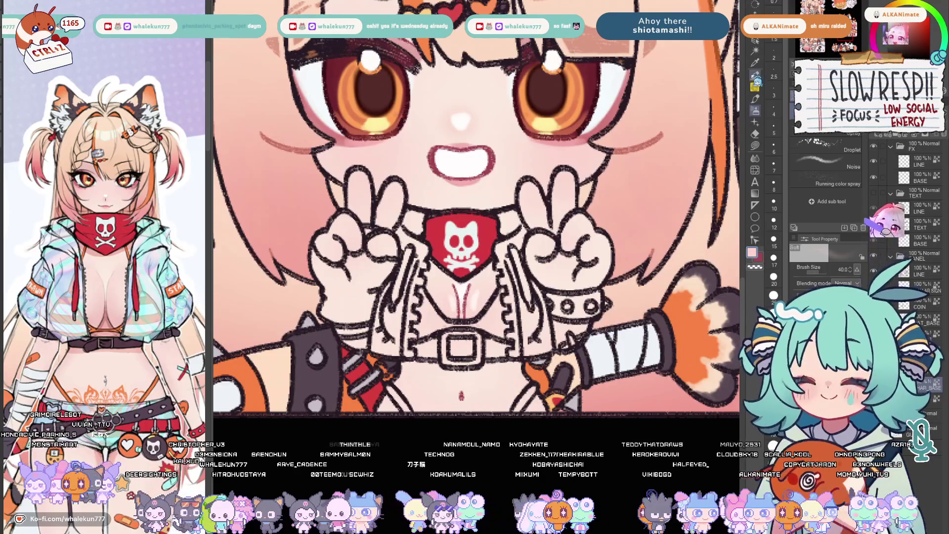
key(p)
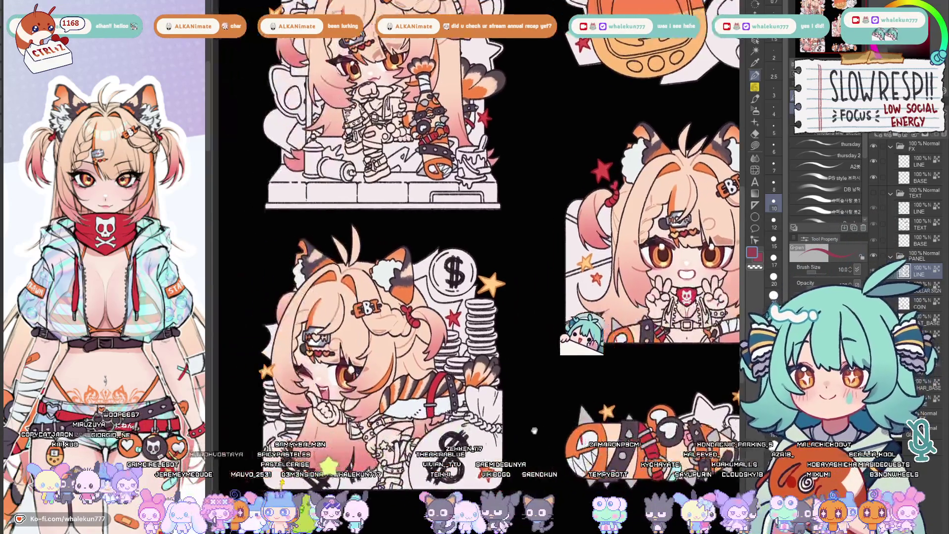
Zoom into the money sticker and centre the chibi's face and hair clip
click(646, 209)
alt+click(482, 298)
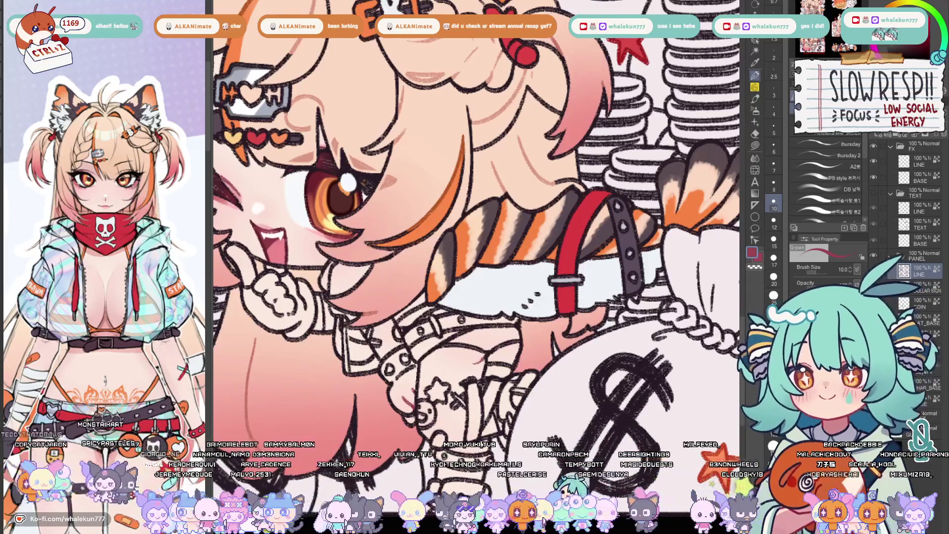
scroll(474, 222, down, 1)
drag(445, 223, 527, 245)
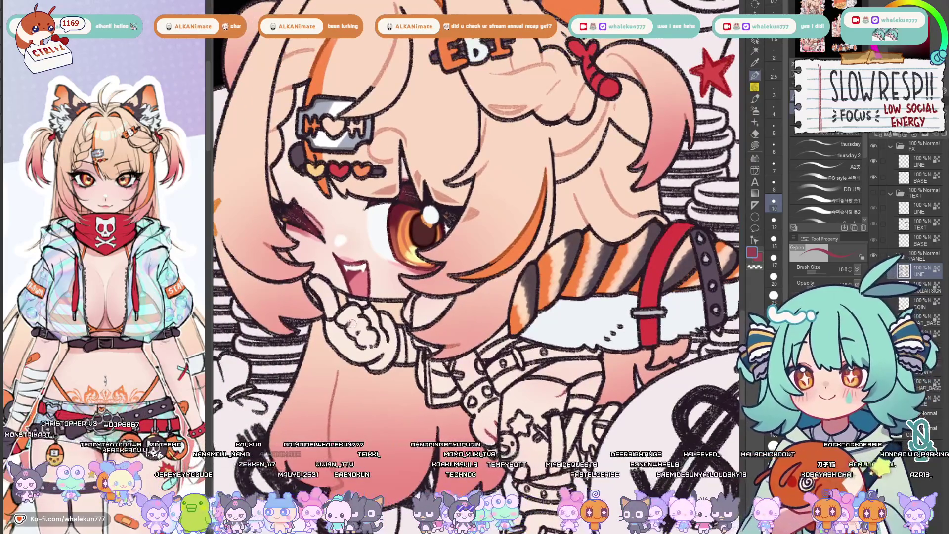
scroll(475, 223, down, 1)
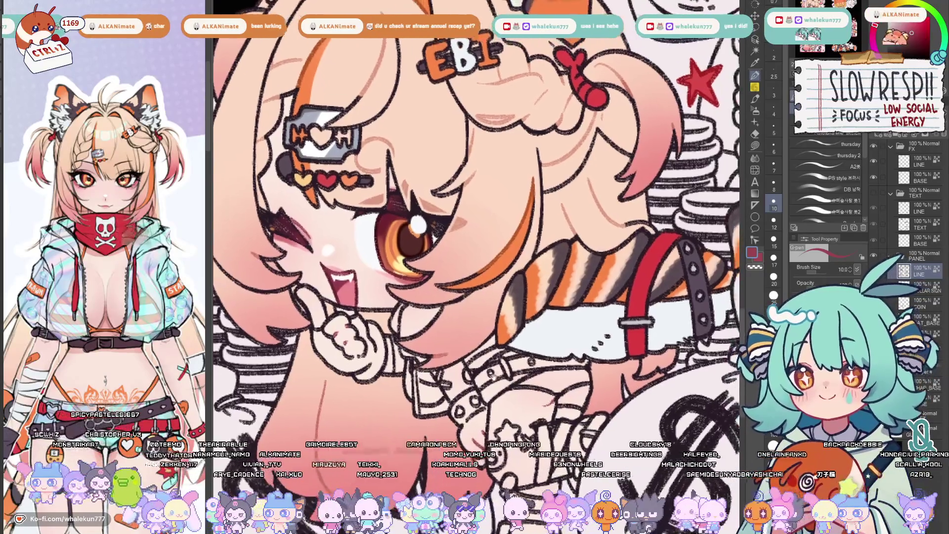
scroll(474, 223, down, 2)
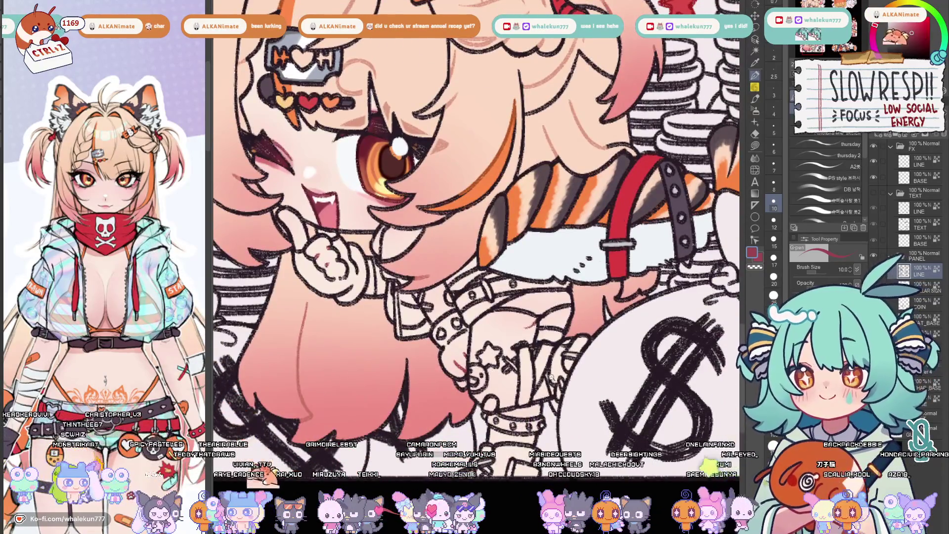
scroll(474, 238, down, 3)
drag(494, 185, 494, 348)
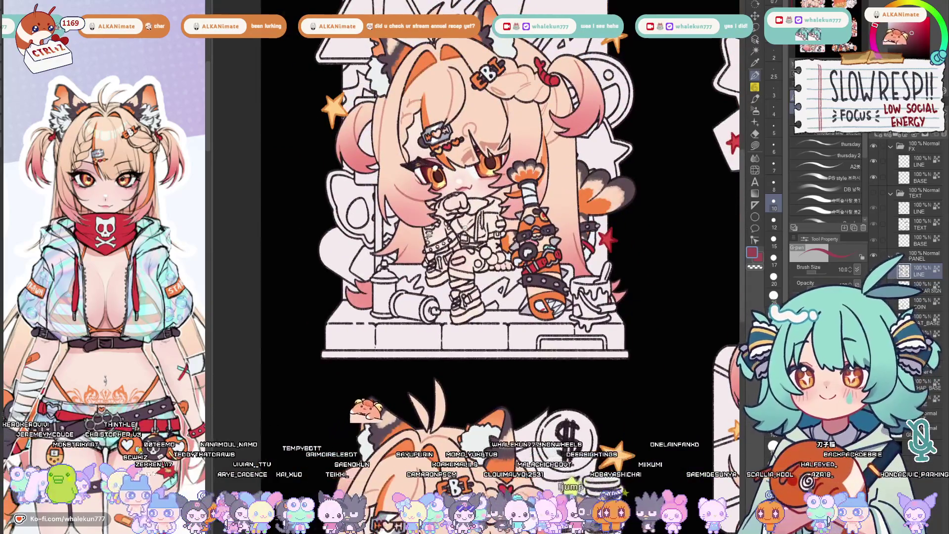
scroll(494, 347, up, 3)
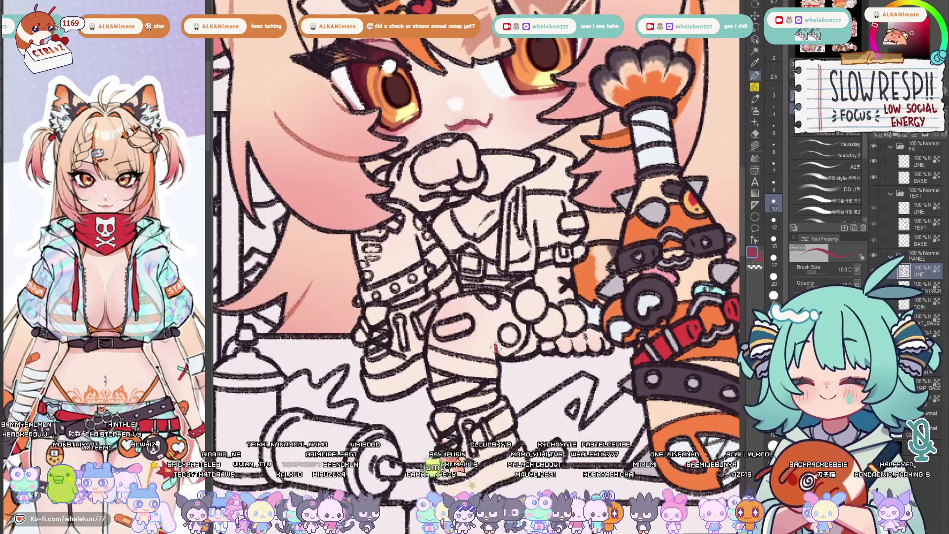
drag(496, 347, 475, 413)
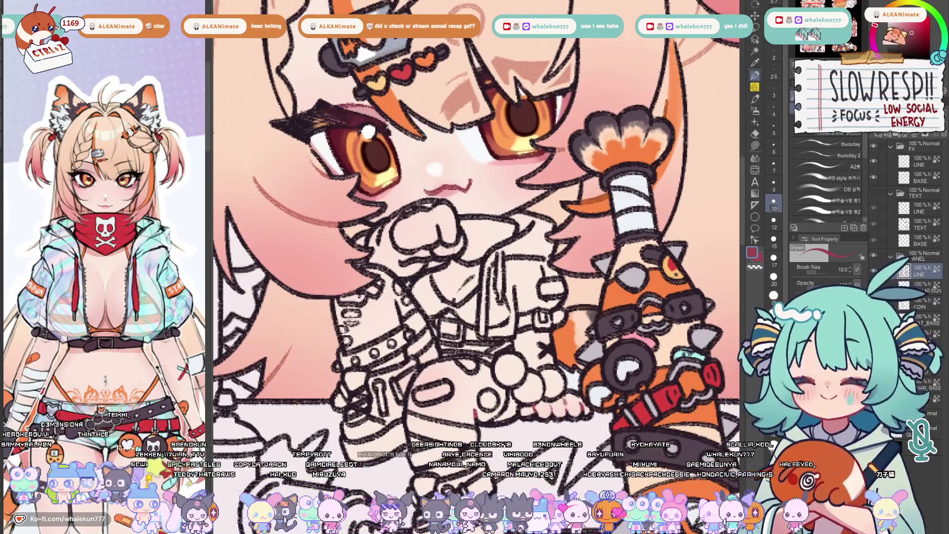
drag(439, 231, 464, 326)
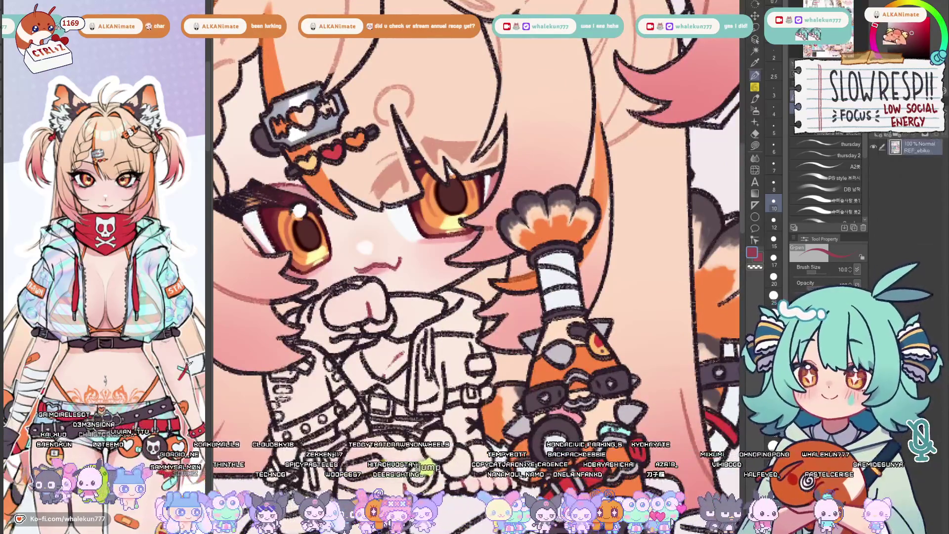
Swap to cyan and drop the G-pen size from 10 to 4 for fine details
key(x)
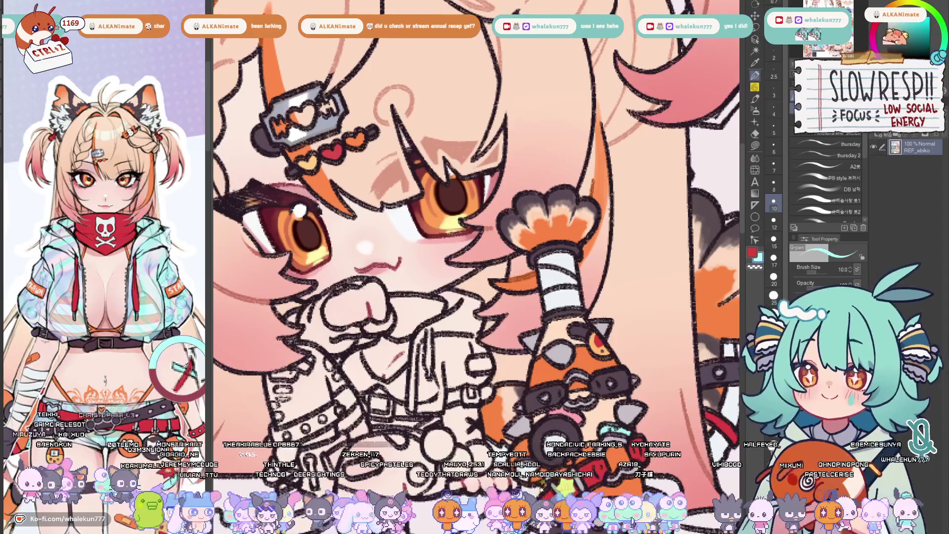
scroll(475, 267, up, 1)
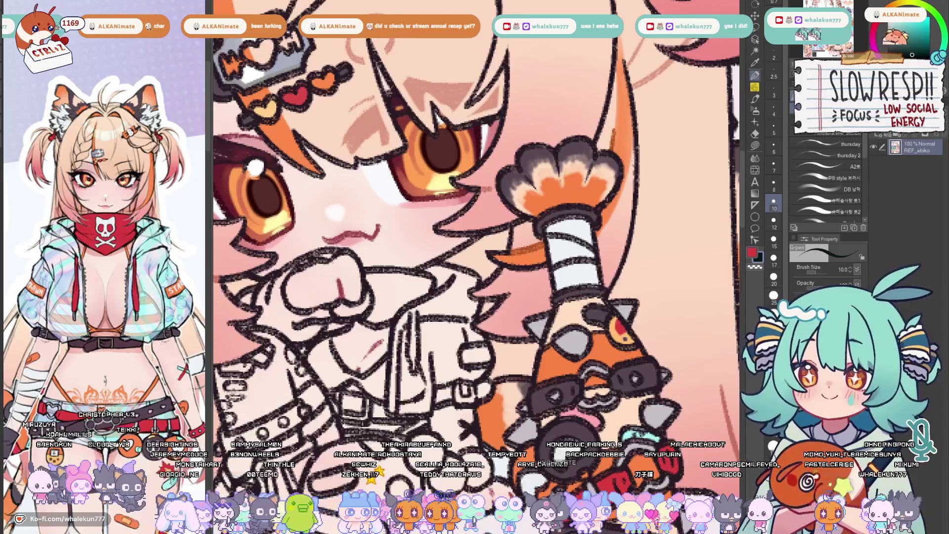
key(bracketleft)
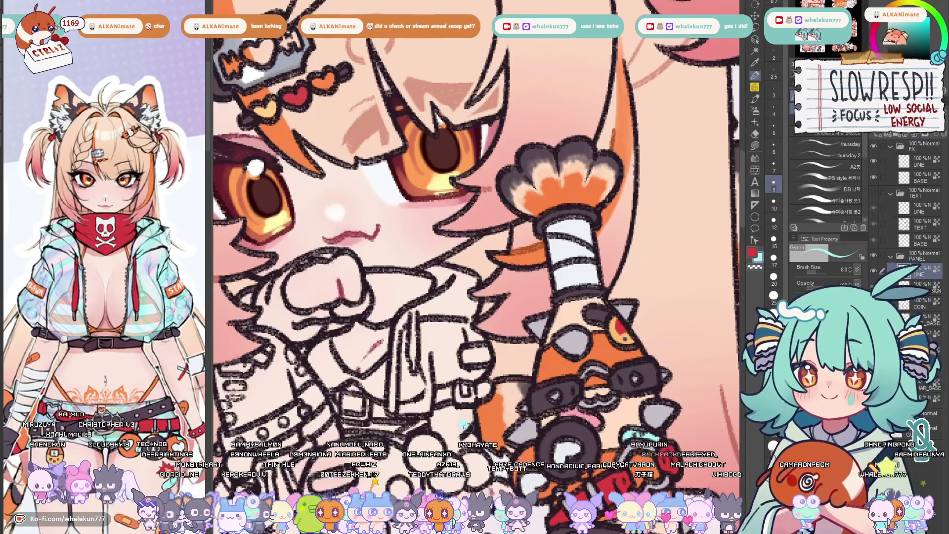
key(bracketleft)
key(bracketleft)
key(bracketleft)
key(bracketleft)
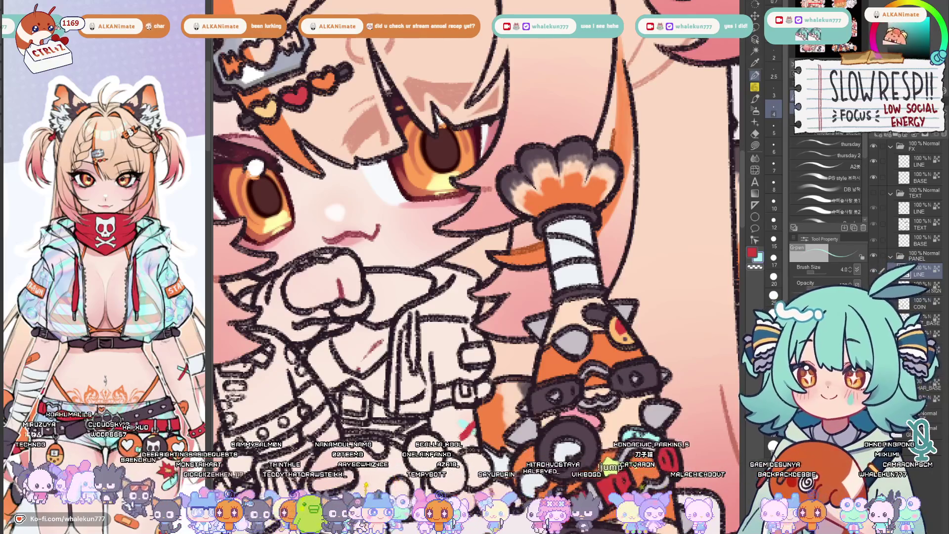
scroll(478, 222, down, 2)
scroll(479, 222, down, 3)
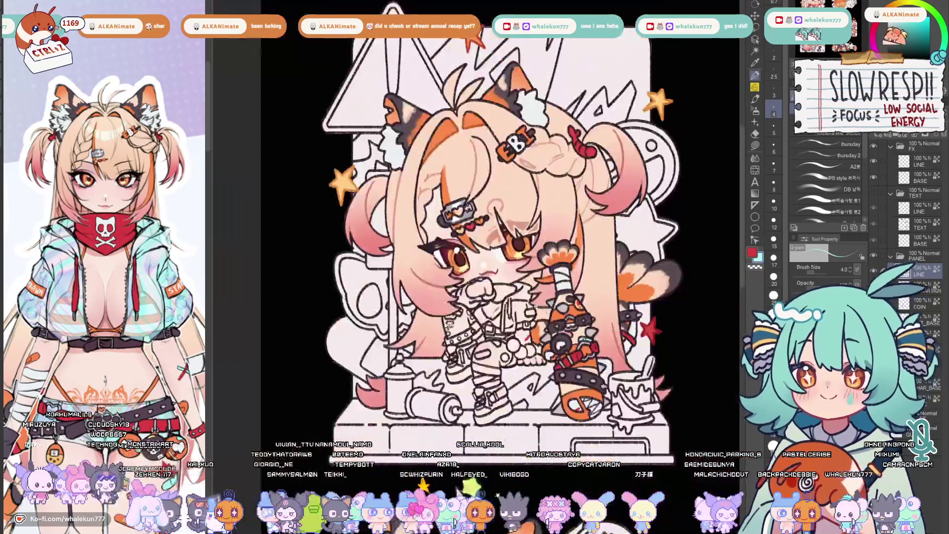
scroll(479, 223, down, 1)
Nudge the view of the chibi sticker before zooming out to the full sheet
drag(545, 374, 531, 370)
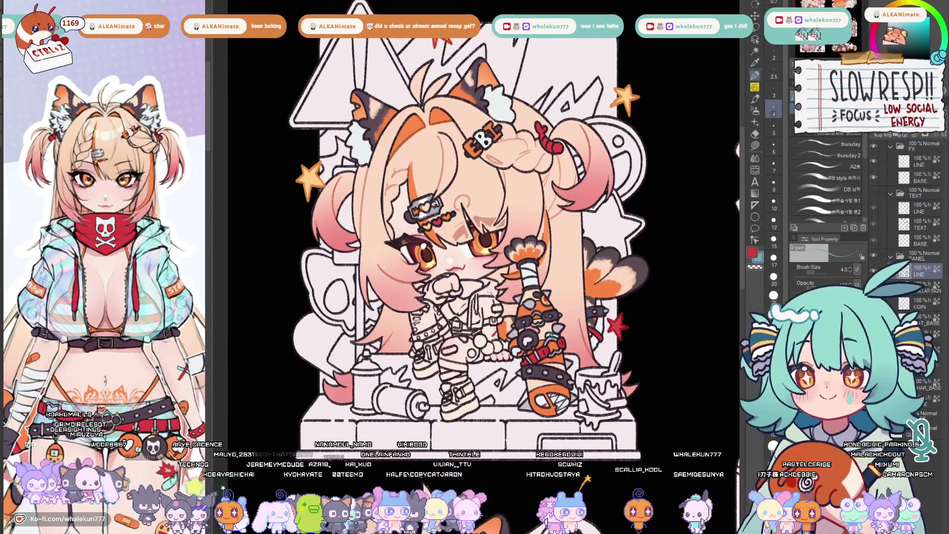
scroll(479, 288, up, 2)
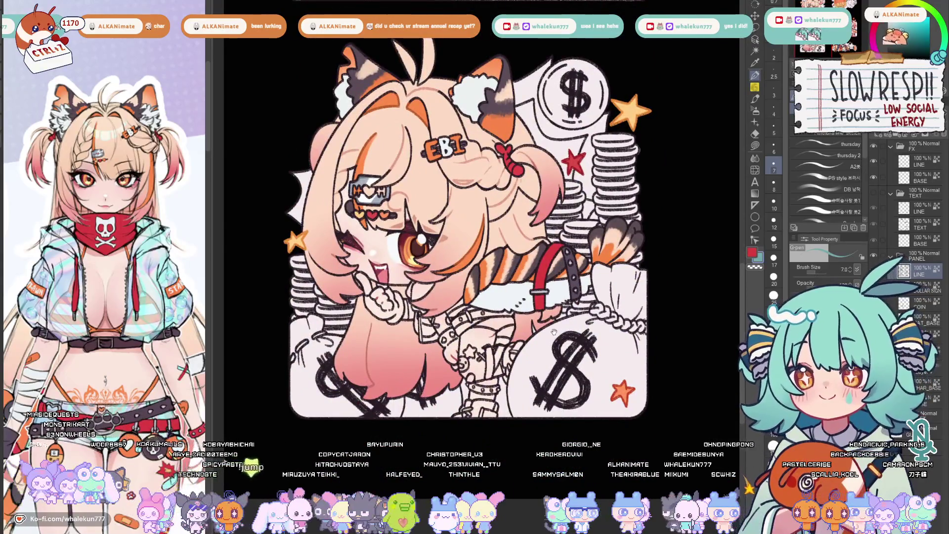
scroll(435, 312, up, 2)
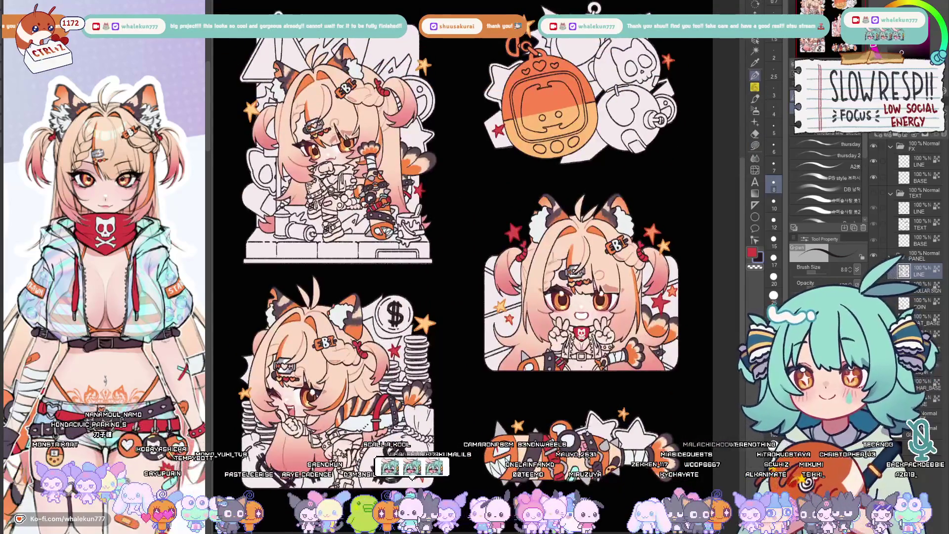
Check the sticker sheet mirrored horizontally and flip it back to normal
click(755, 151)
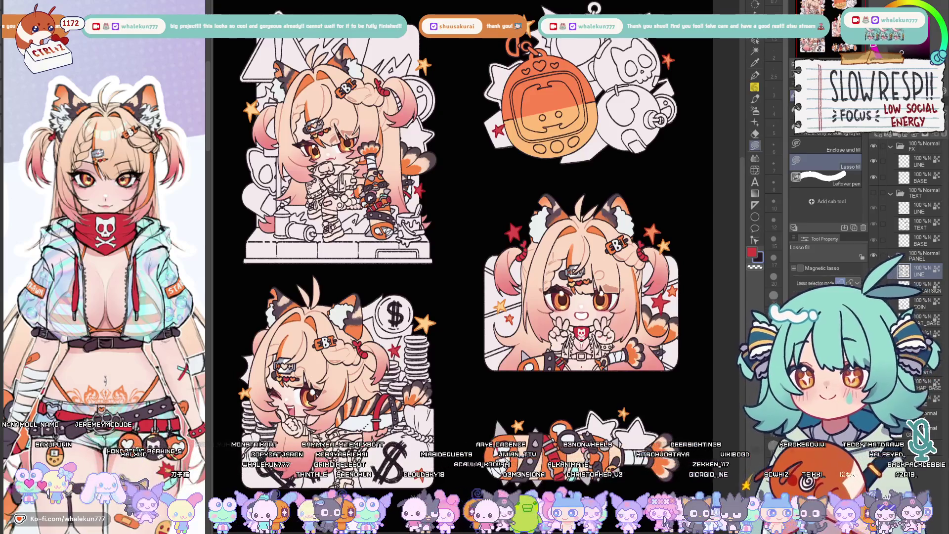
scroll(675, 256, left, 3)
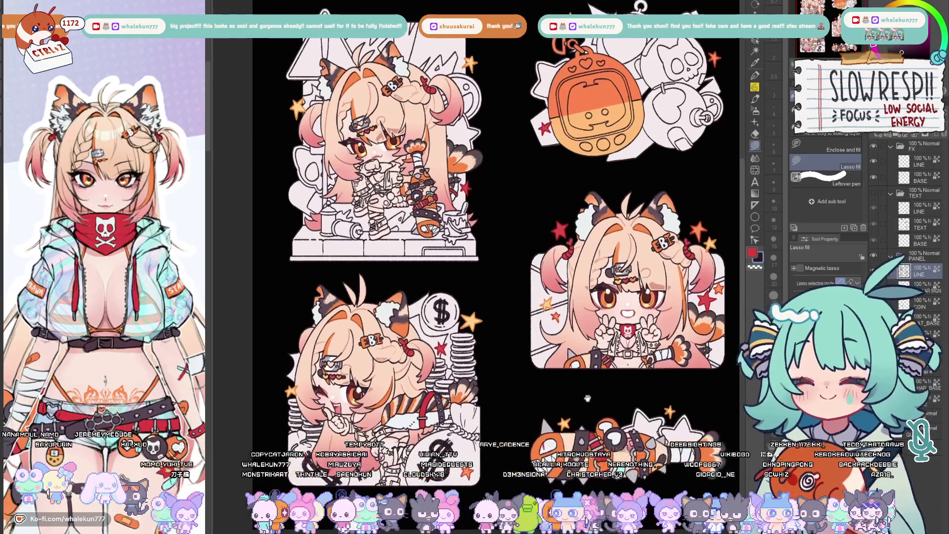
scroll(589, 394, left, 3)
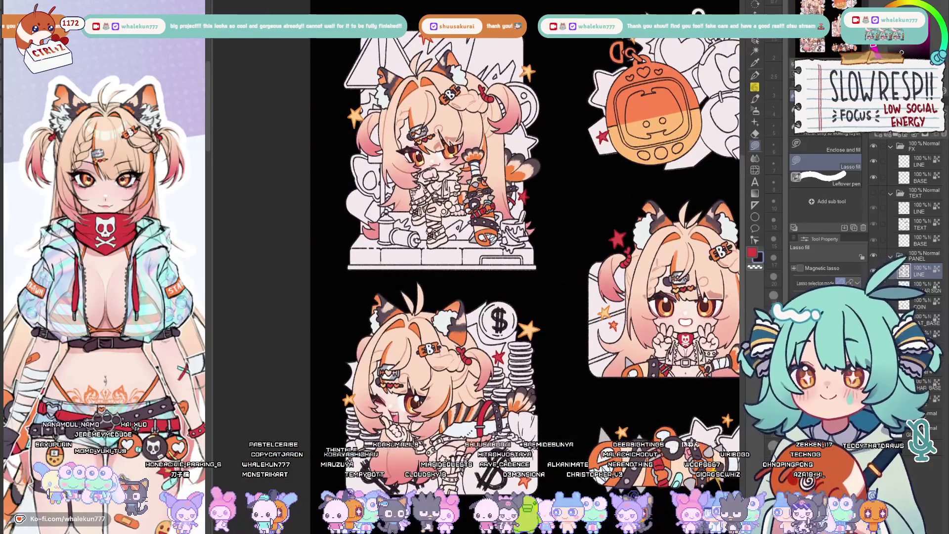
scroll(562, 407, right, 3)
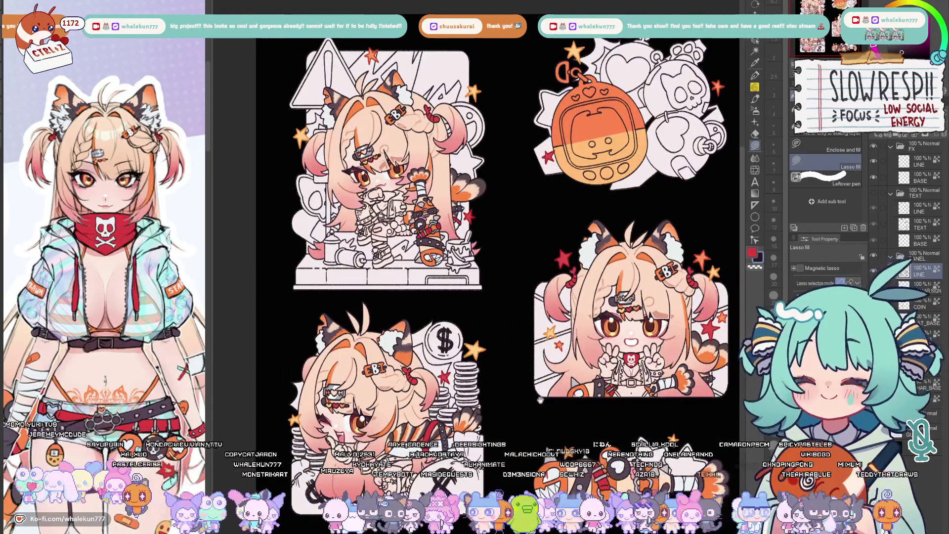
scroll(539, 401, up, 3)
click(758, 83)
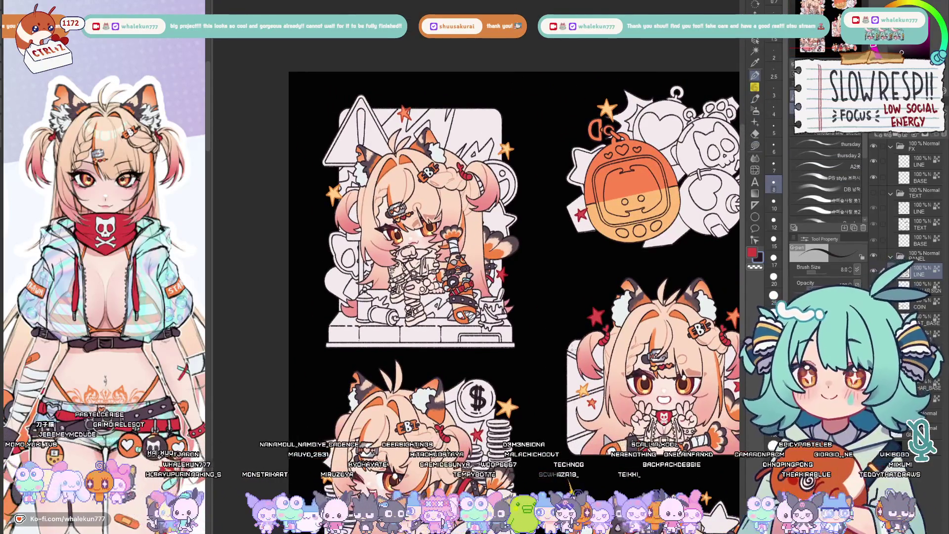
key(h)
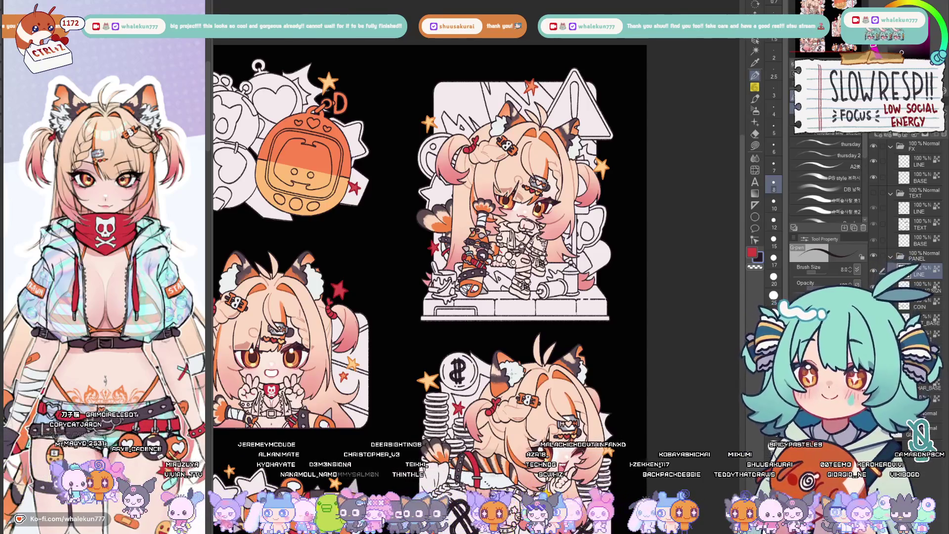
mouse_move(430, 246)
mouse_down()
mouse_move(430, 208)
mouse_move(512, 208)
mouse_up()
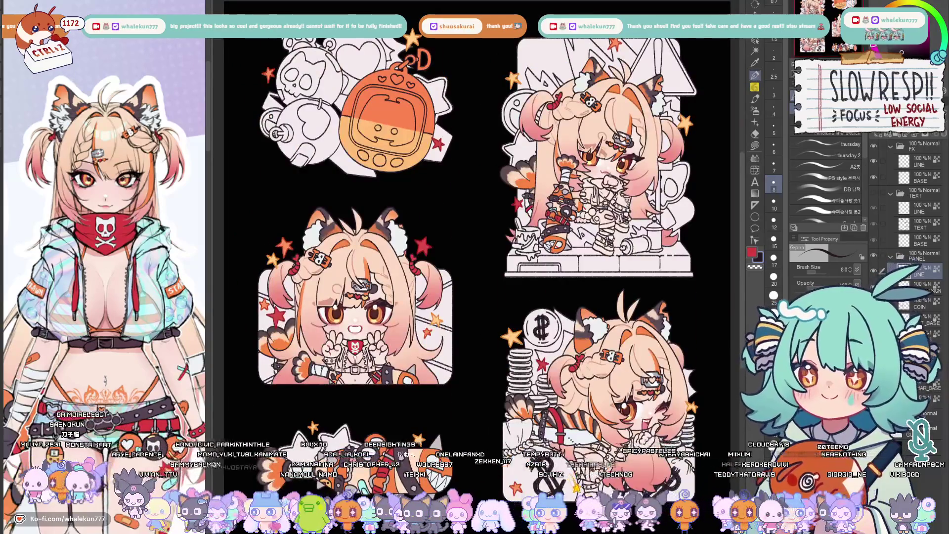
key(h)
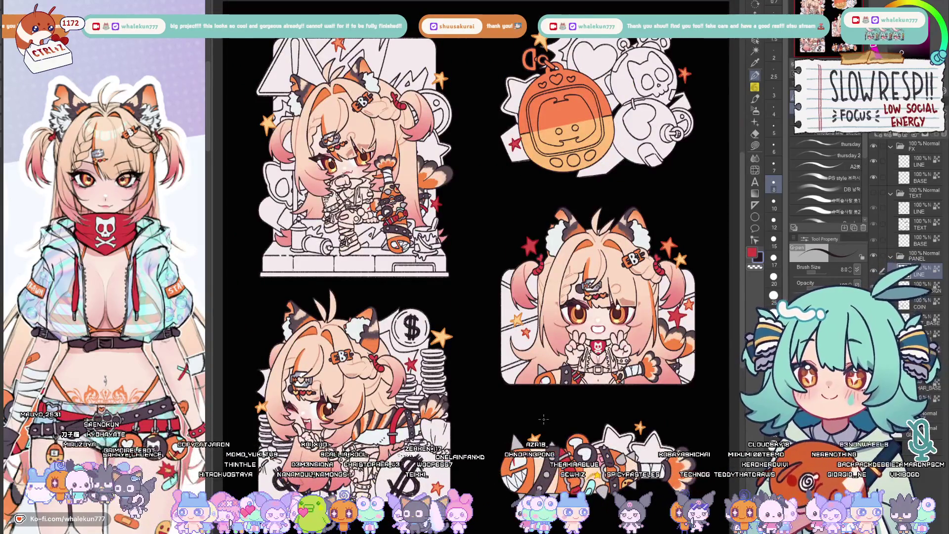
Toggle the line-art layer off and on, then recentre on the labelled sheet
key(v)
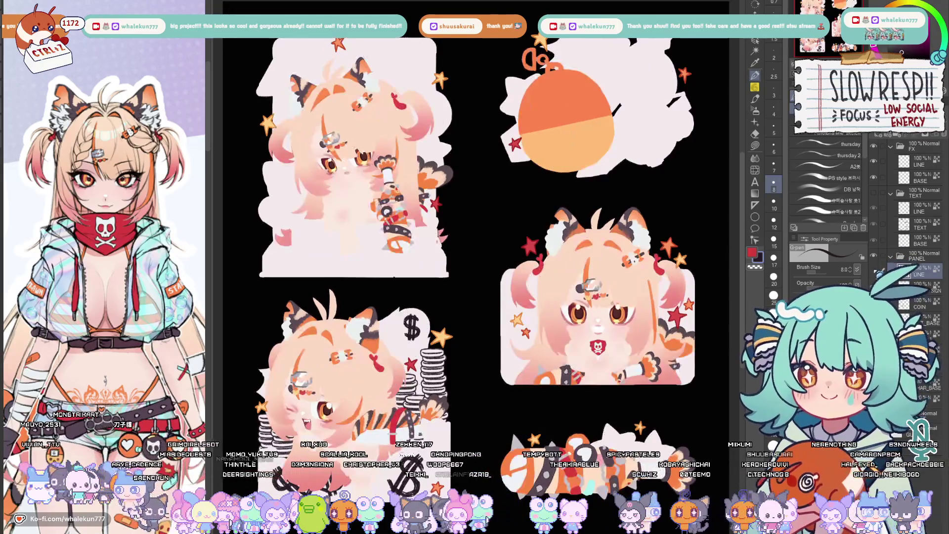
key(v)
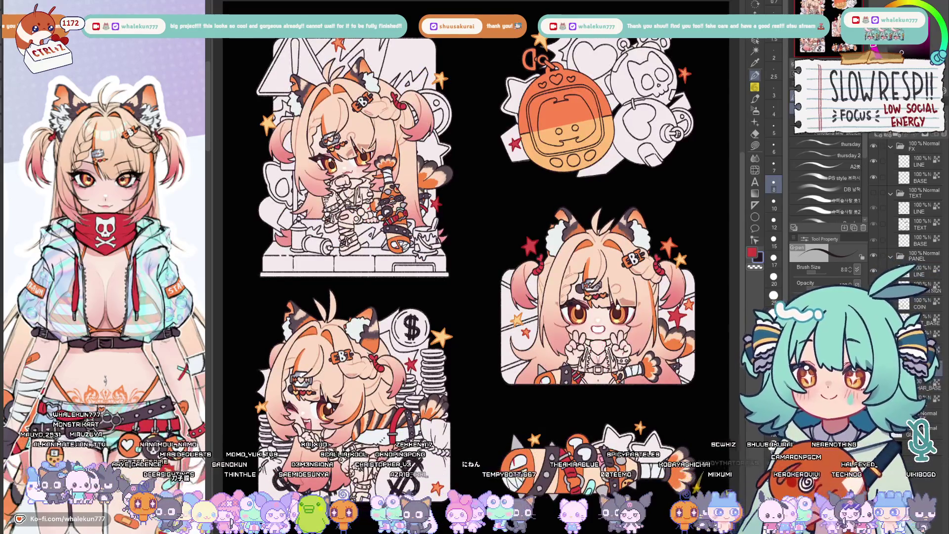
drag(616, 409, 604, 423)
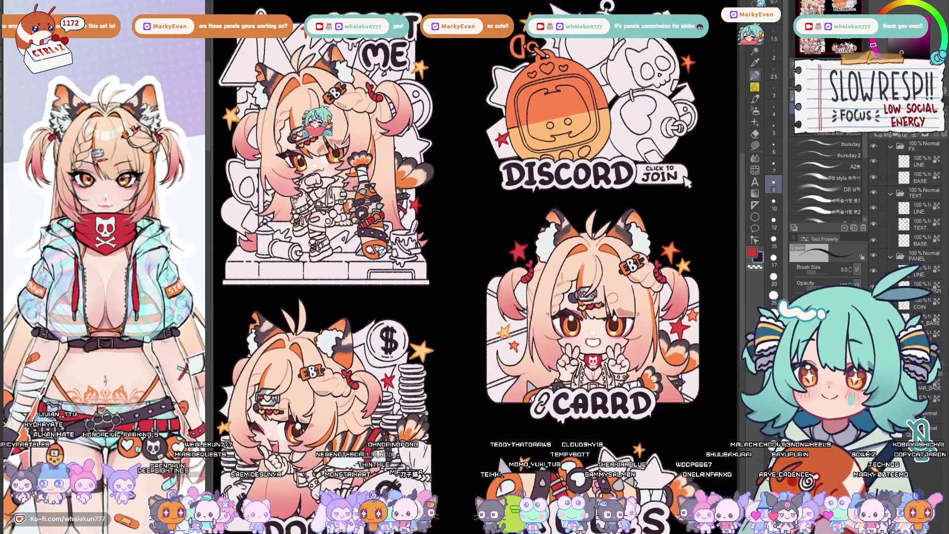
drag(475, 267, 505, 282)
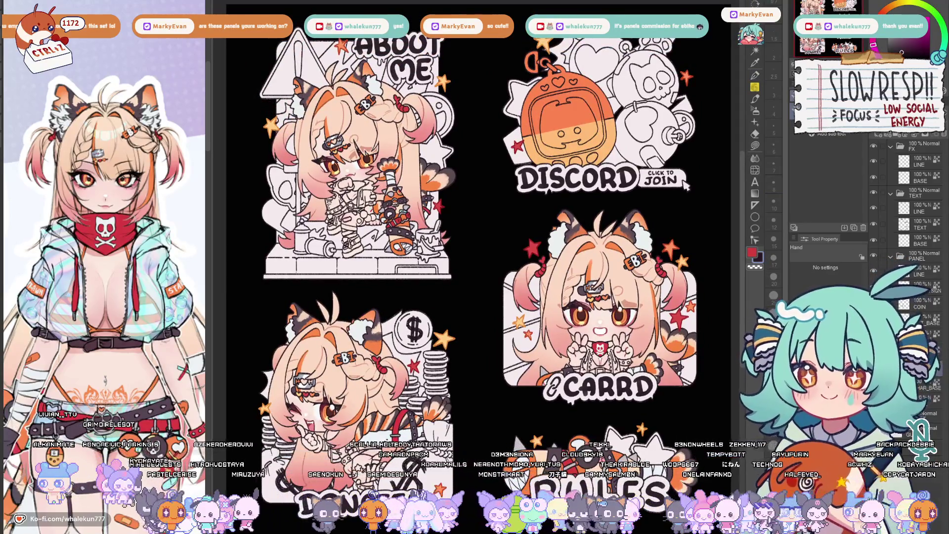
drag(426, 295, 455, 370)
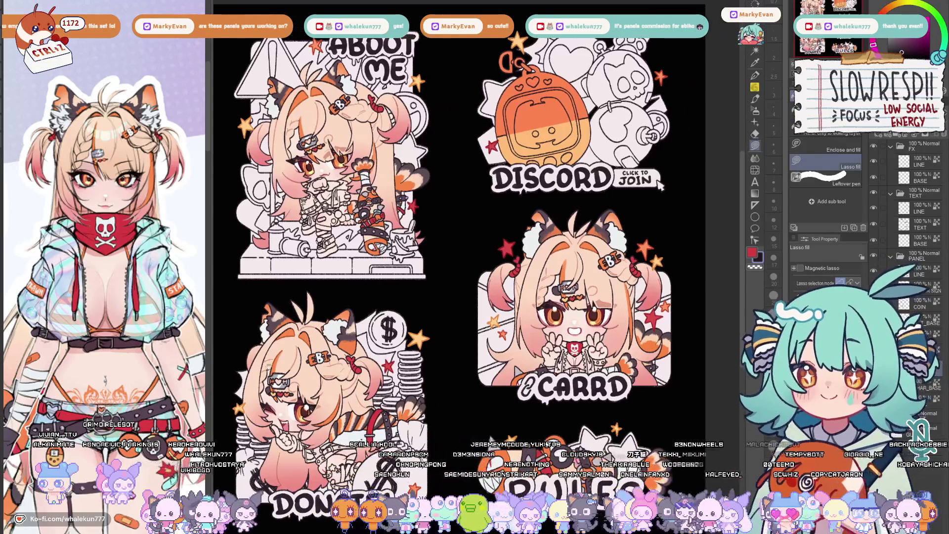
scroll(363, 240, up, 3)
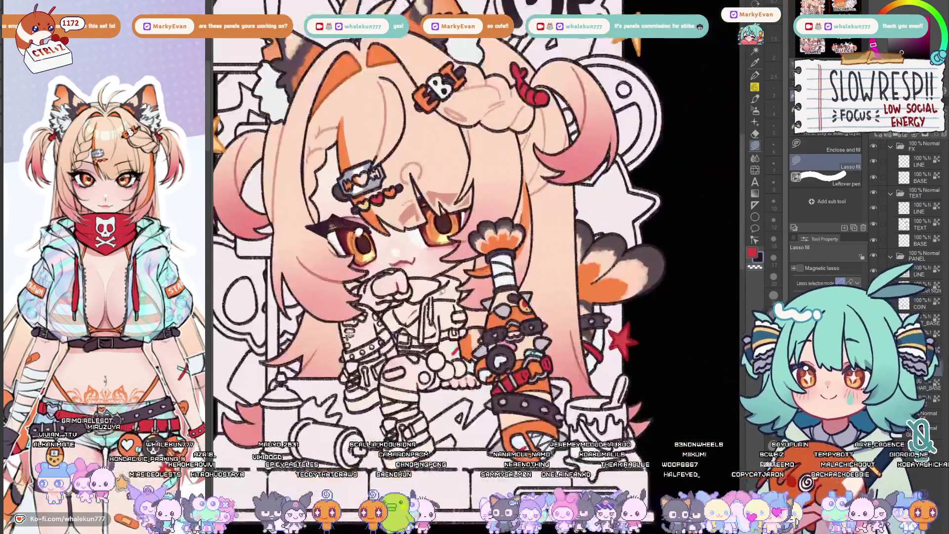
scroll(420, 240, up, 2)
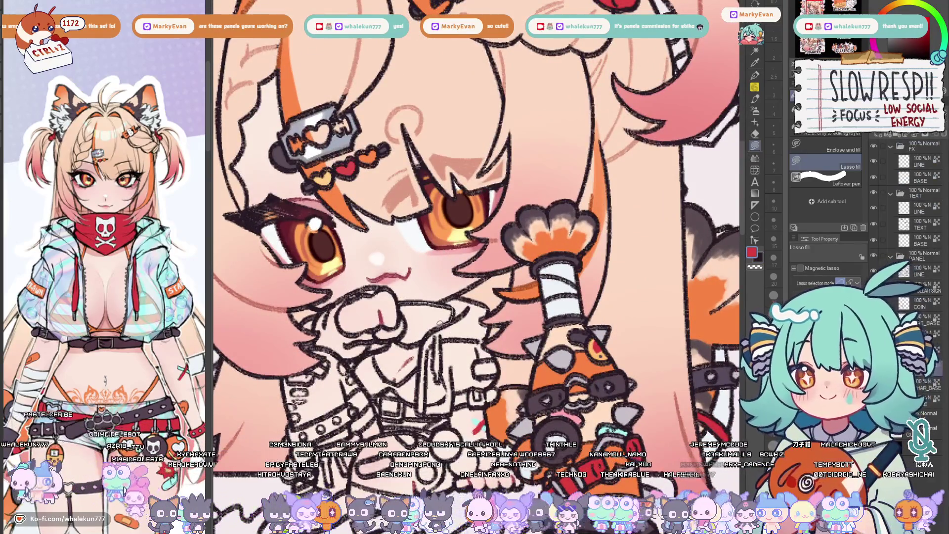
drag(401, 312, 419, 305)
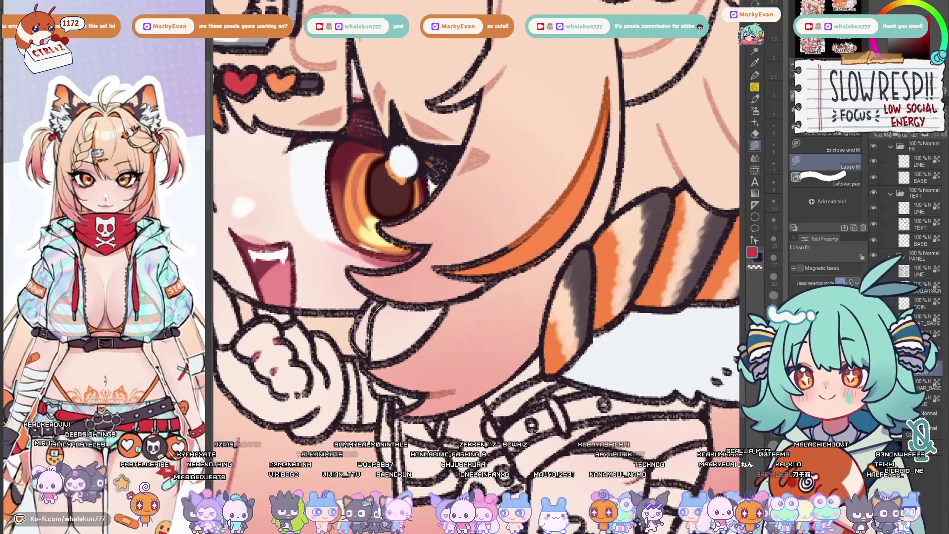
drag(385, 300, 393, 296)
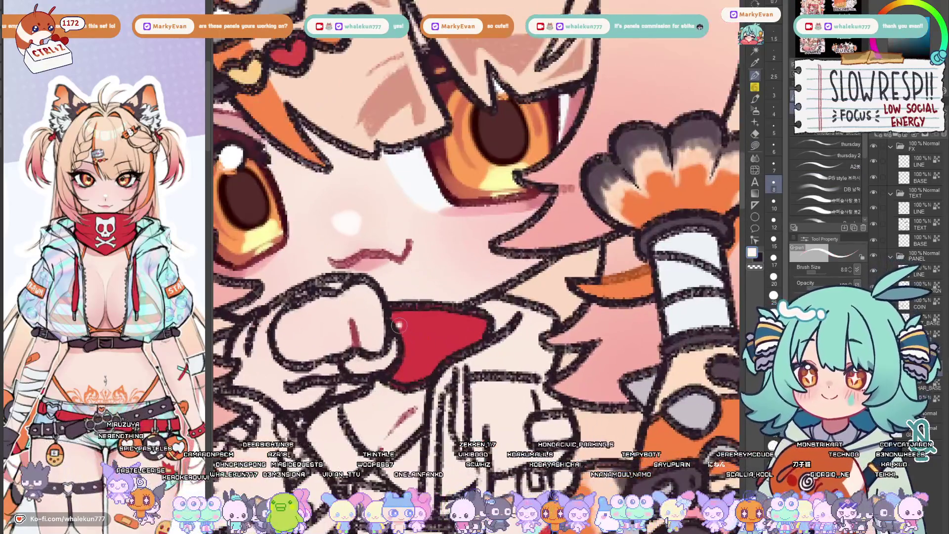
mouse_move(397, 325)
mouse_down()
mouse_move(419, 340)
mouse_move(410, 329)
mouse_up()
key(ctrl+z)
key(bracketleft)
key(bracketleft)
key(bracketleft)
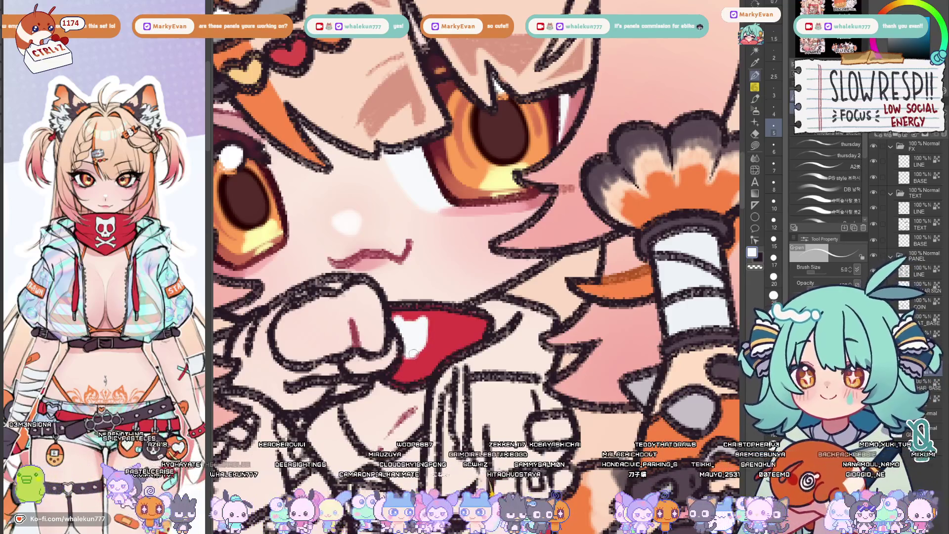
alt+click(429, 338)
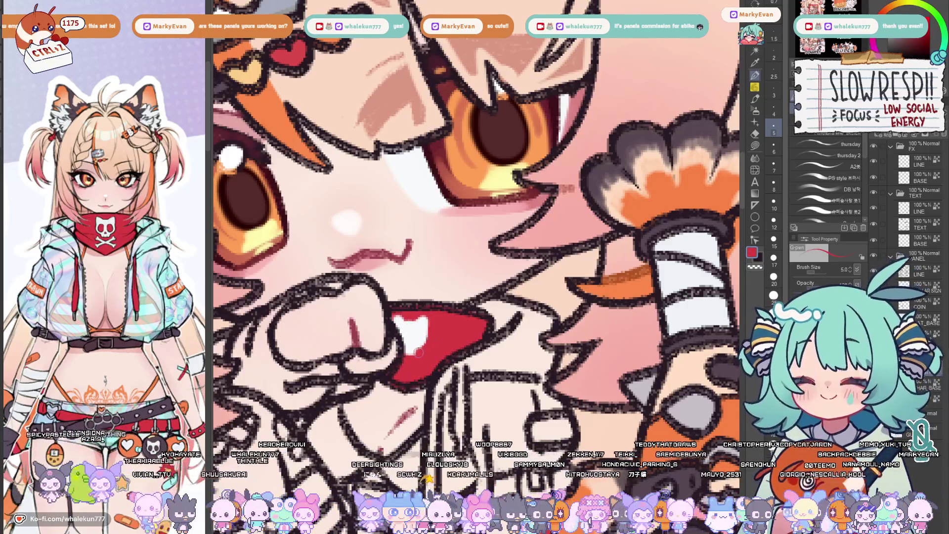
alt+click(413, 334)
drag(407, 360, 428, 352)
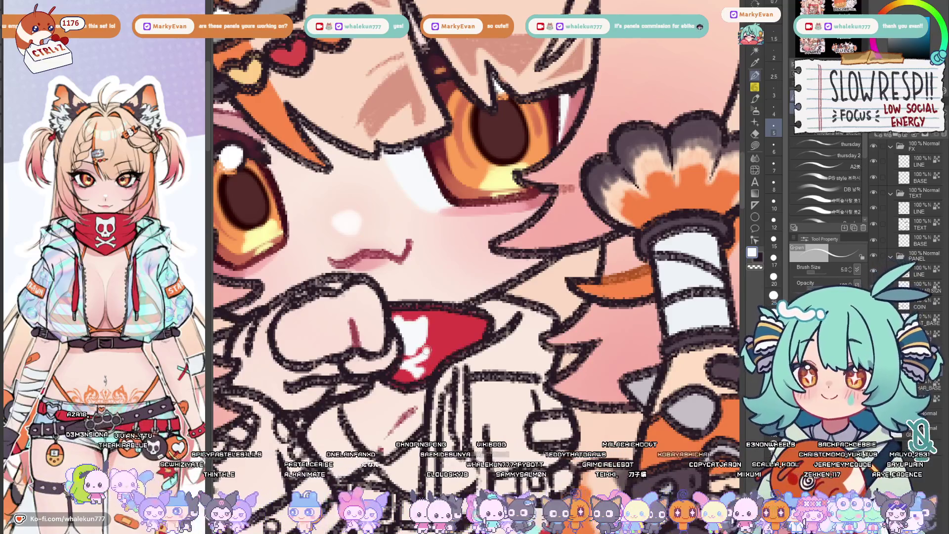
alt+click(420, 336)
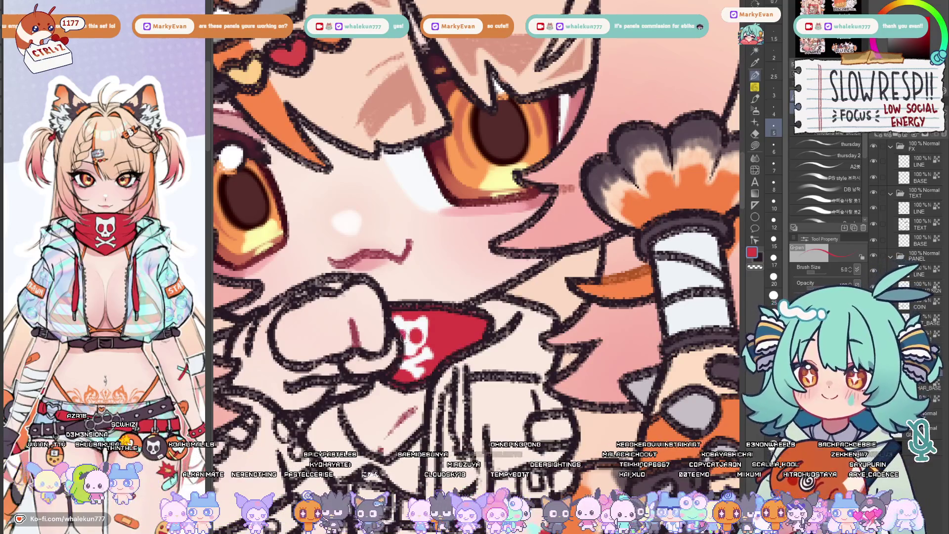
scroll(458, 321, down, 5)
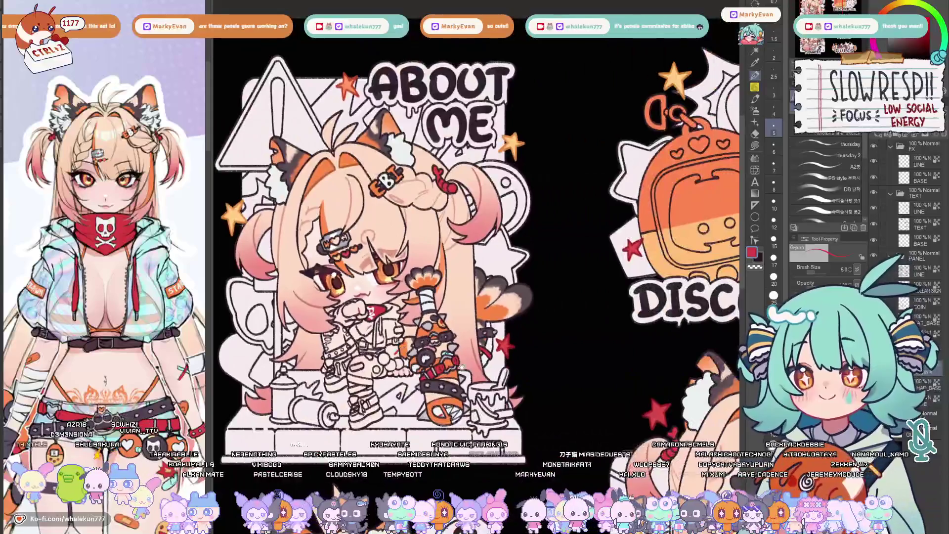
Zoom onto the About Me panel and switch to Lasso fill for outlining areas
drag(457, 321, 431, 299)
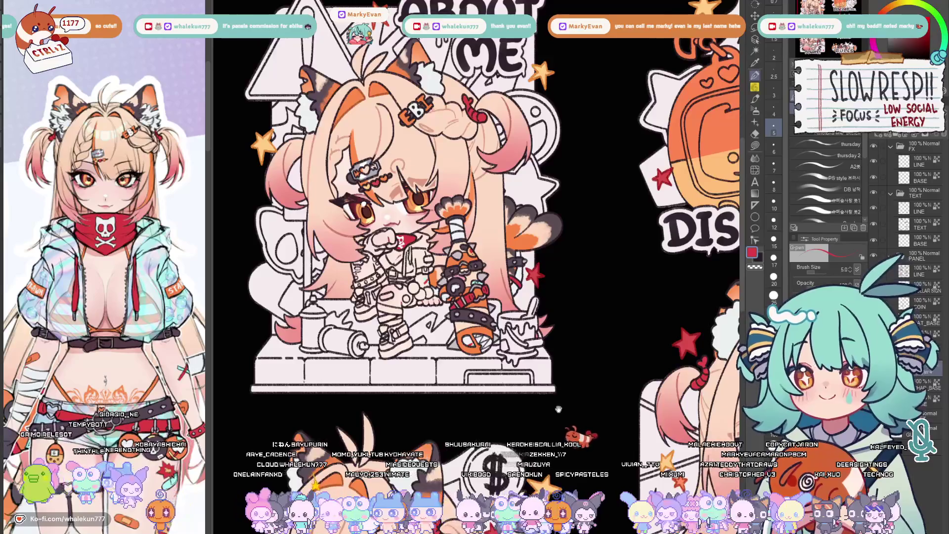
drag(517, 387, 564, 297)
key(ctrl+0)
key(ctrl+plus)
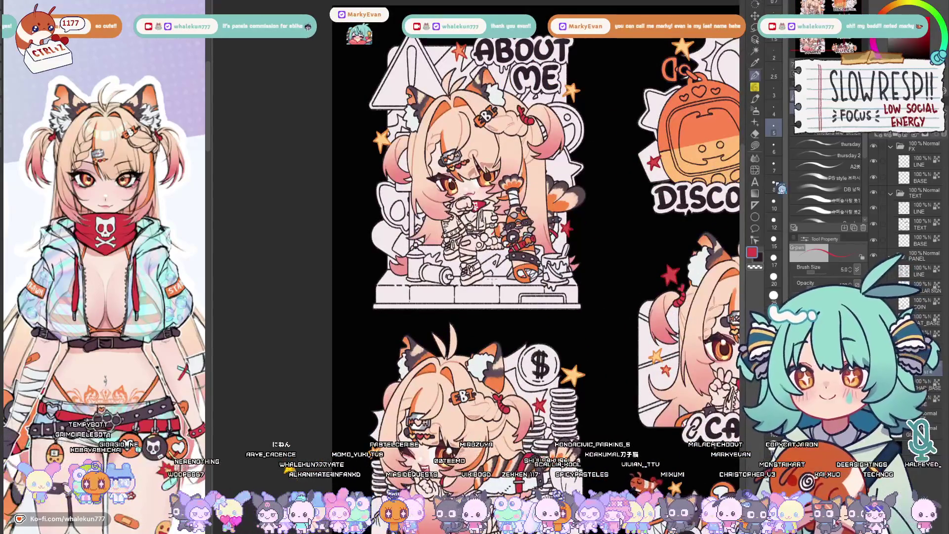
key(g)
key(ctrl+plus)
key(ctrl+plus)
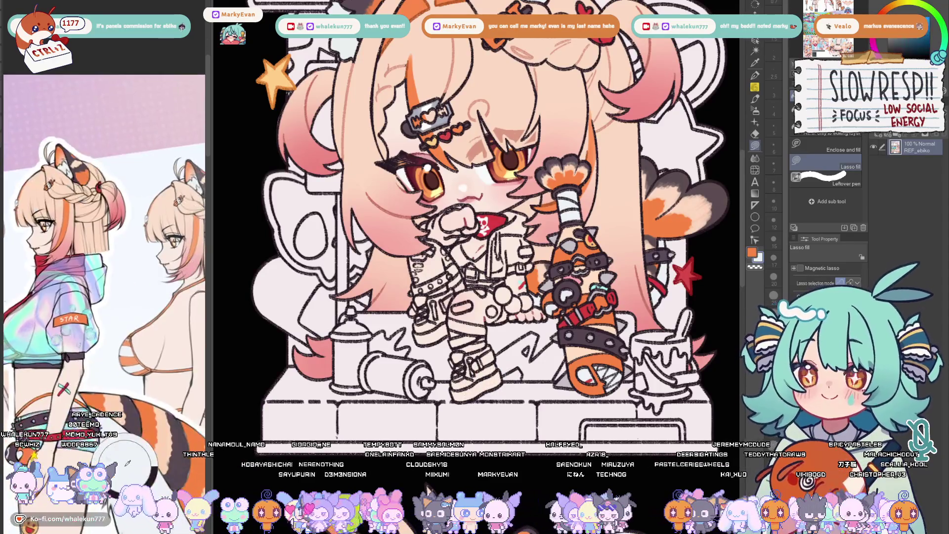
scroll(459, 241, up, 1)
scroll(459, 241, up, 2)
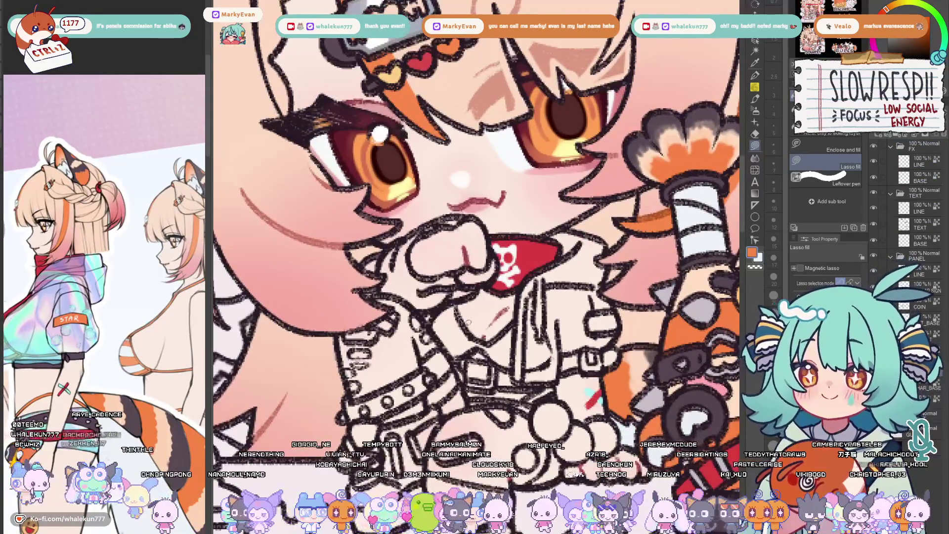
Lasso-fill the jacket trim beside the fist orange, then return to the G-pen
drag(445, 305, 486, 333)
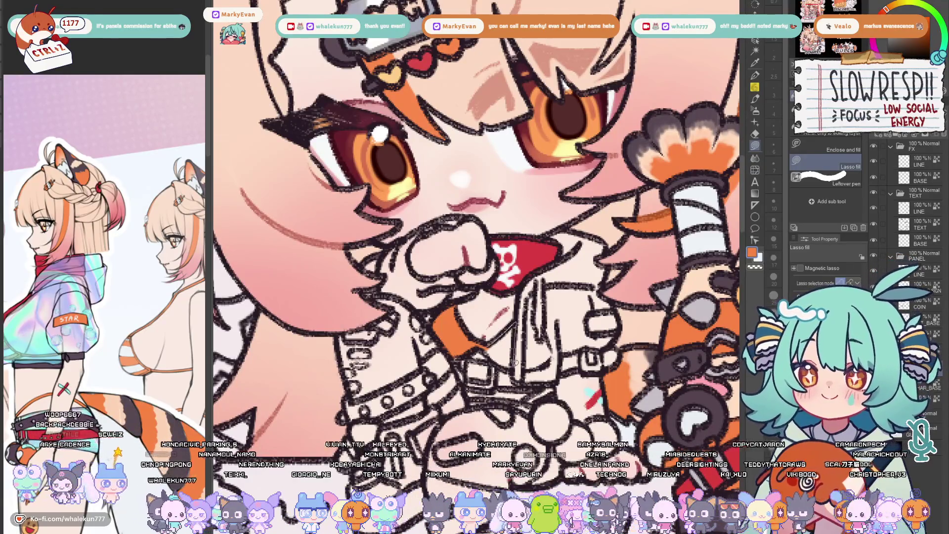
drag(532, 347, 544, 326)
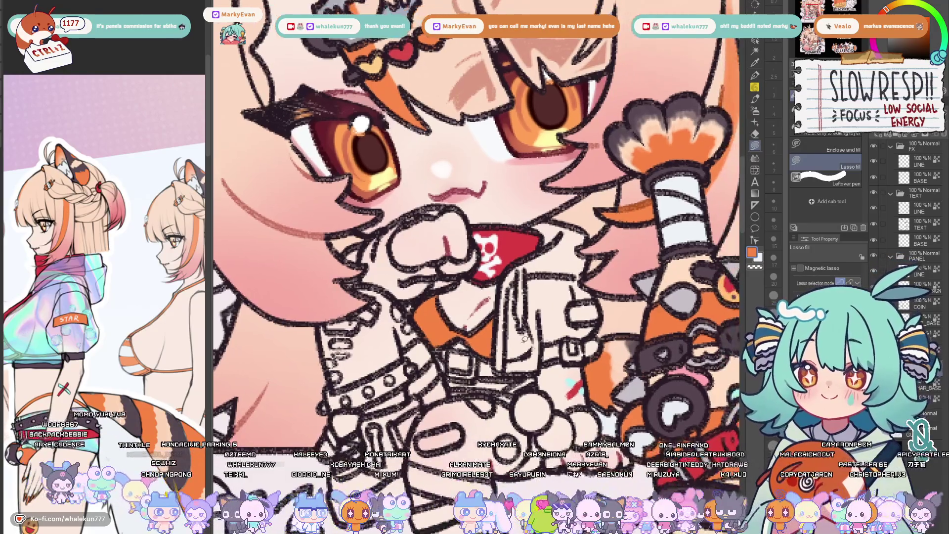
drag(475, 238, 494, 226)
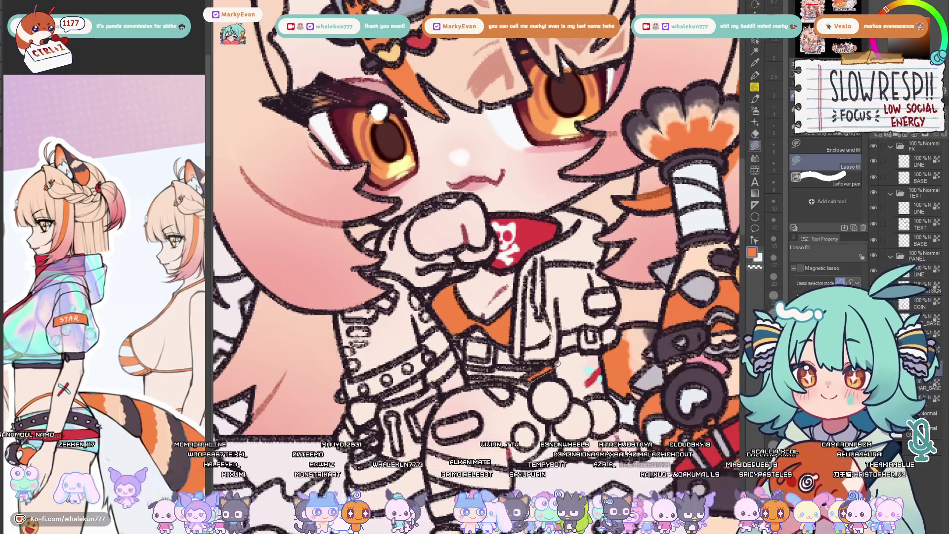
drag(475, 237, 494, 256)
key(w)
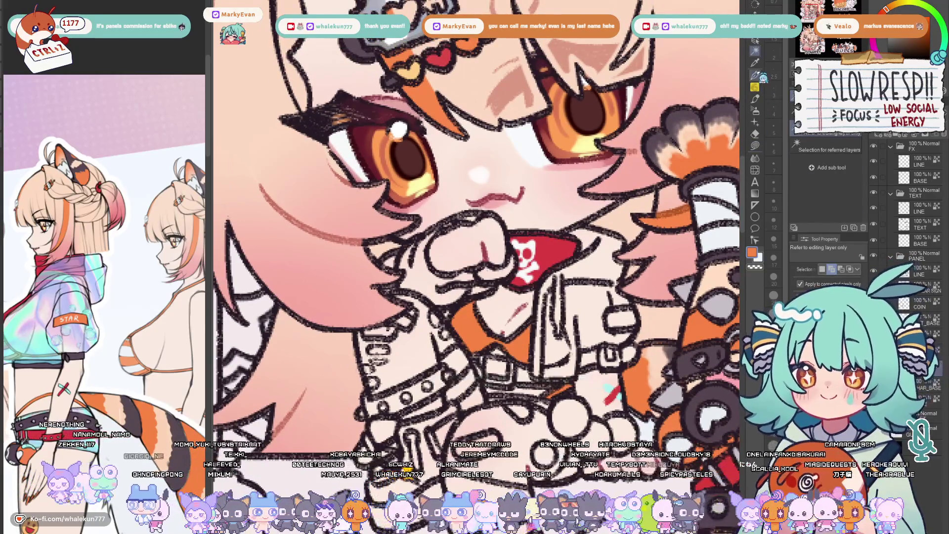
key(p)
drag(505, 299, 471, 308)
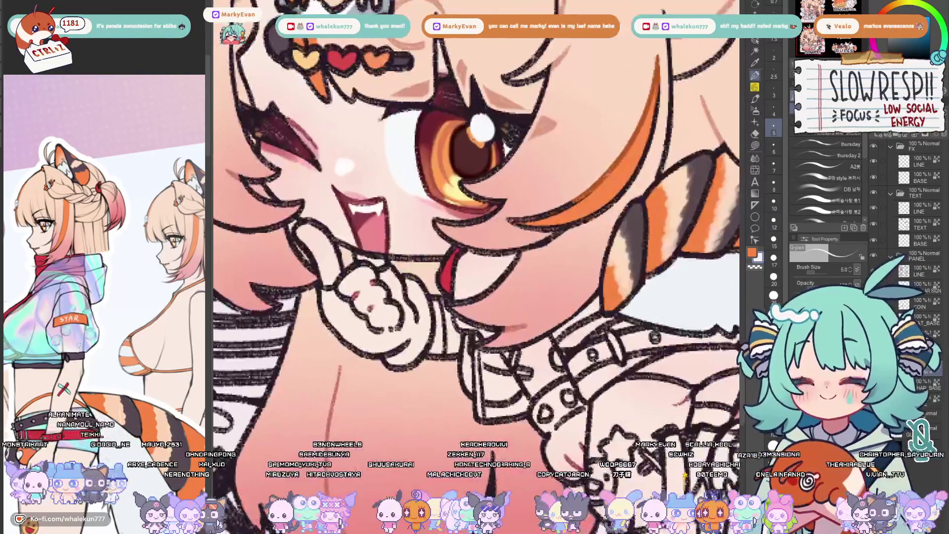
Colour the winking character's collar with teal linework and a cyan patch below the chin
key(bracketright)
key(bracketright)
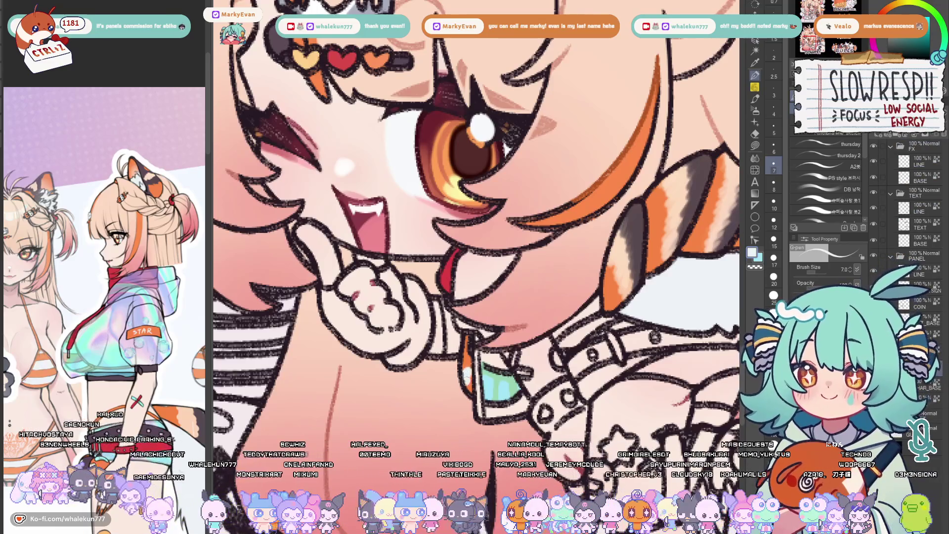
drag(477, 225, 445, 209)
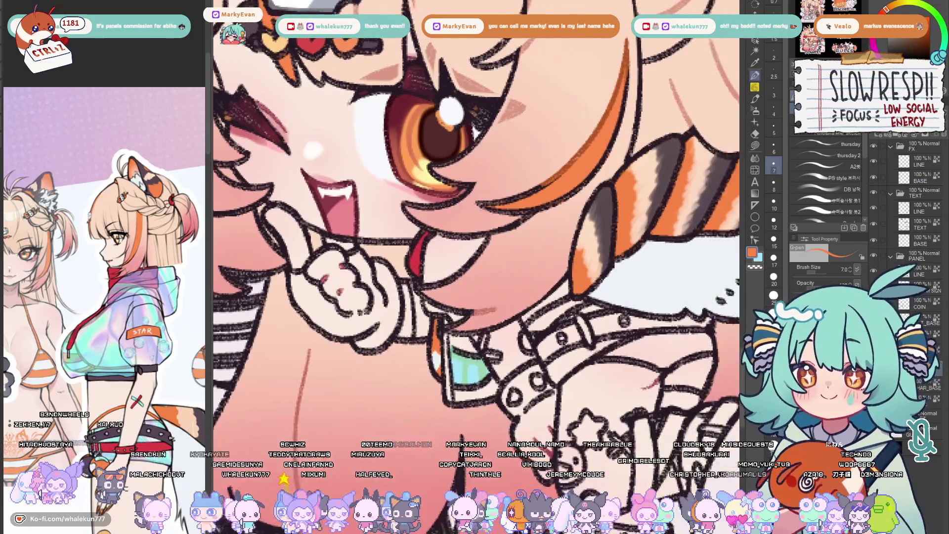
scroll(529, 316, down, 2)
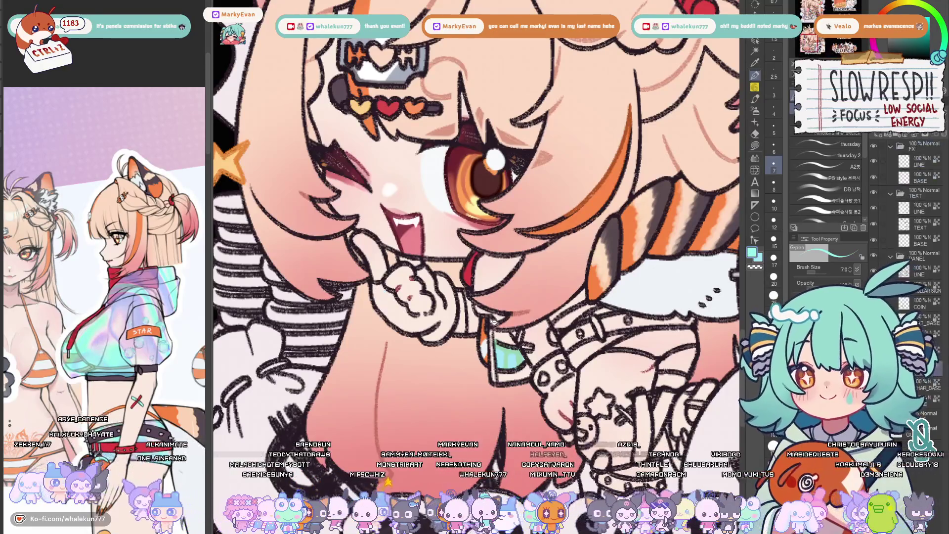
scroll(475, 222, up, 1)
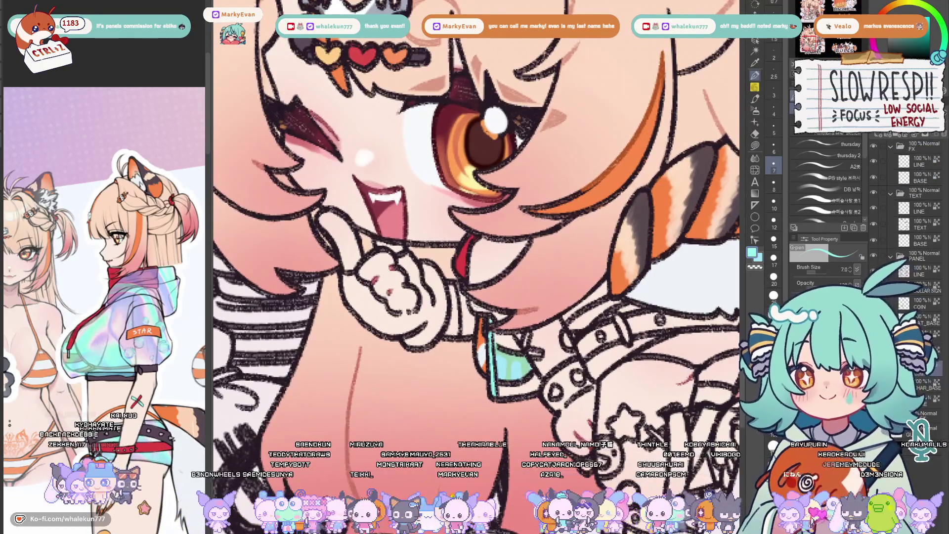
drag(473, 310, 511, 323)
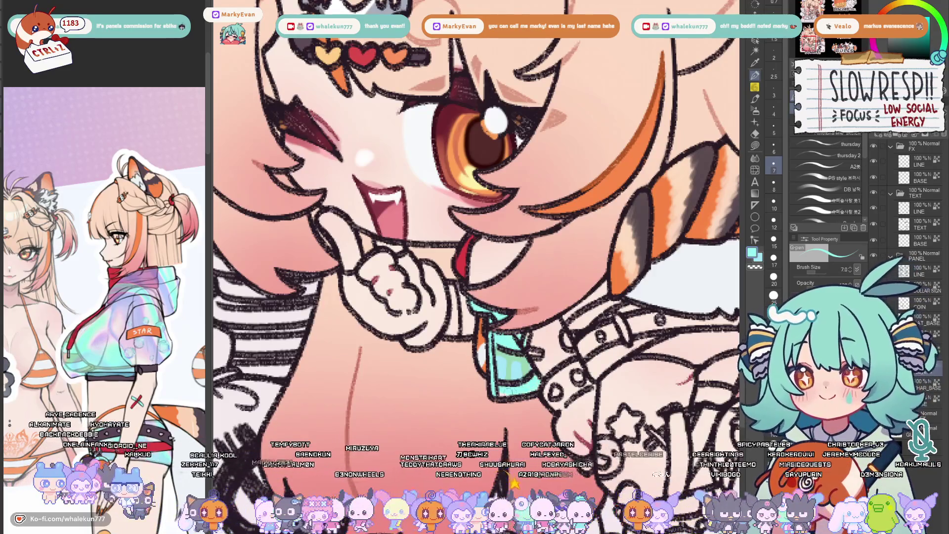
key(x)
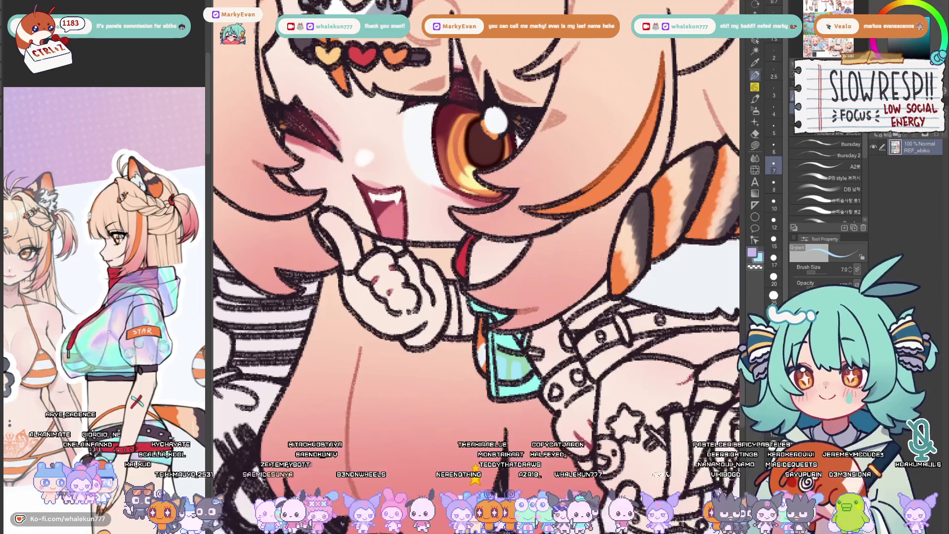
drag(475, 268, 456, 272)
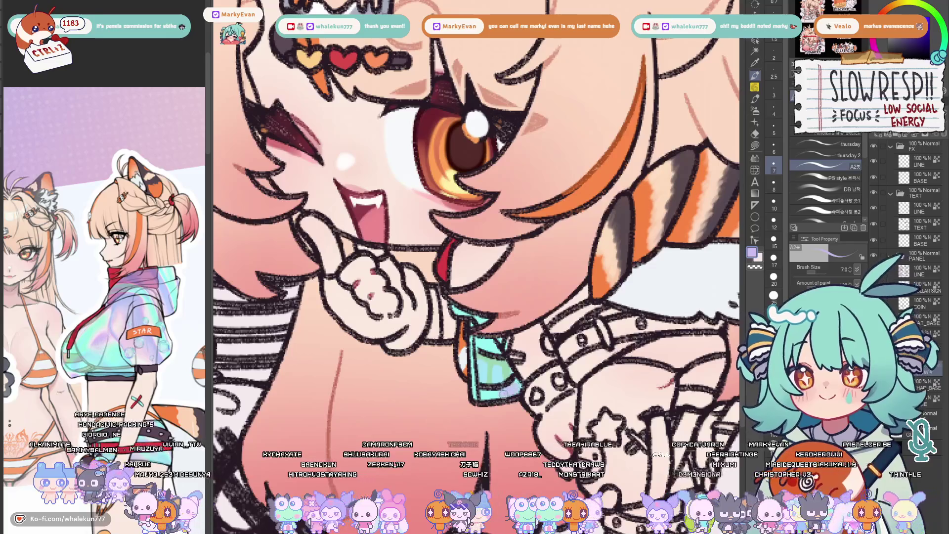
key(bracketleft)
key(bracketleft)
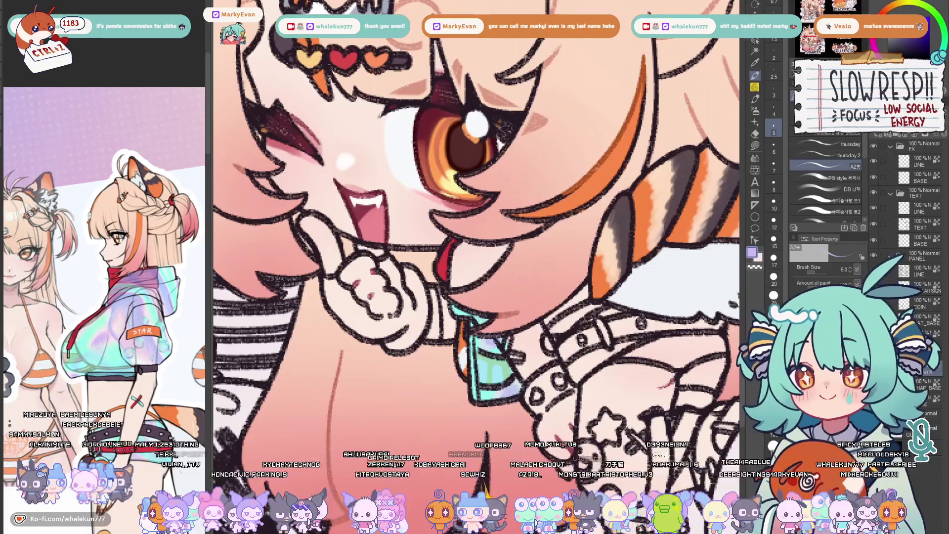
key(p)
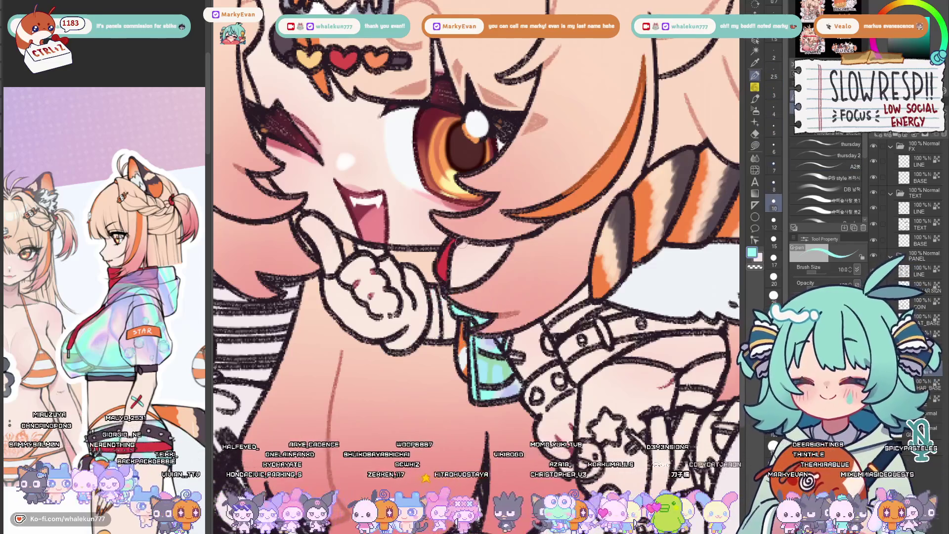
key(bracketright)
drag(454, 275, 504, 252)
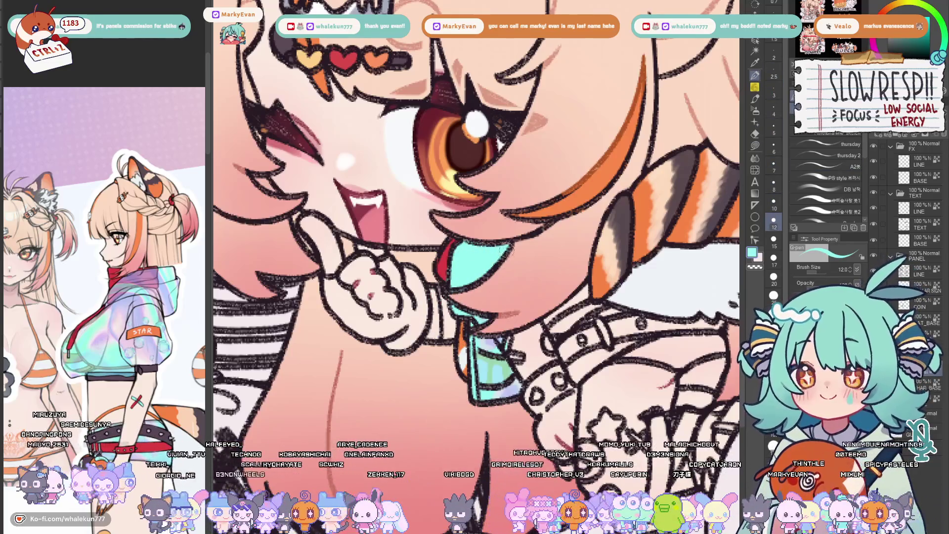
Shade the cyan collar patch with pale lavender using a soft size-17 PS style brush
alt+click(486, 260)
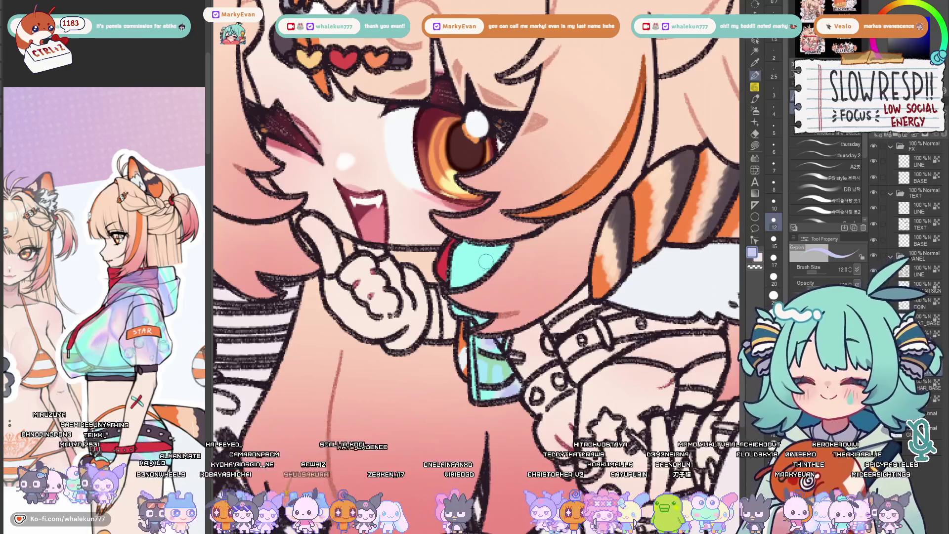
click(824, 179)
click(775, 257)
drag(464, 282, 493, 260)
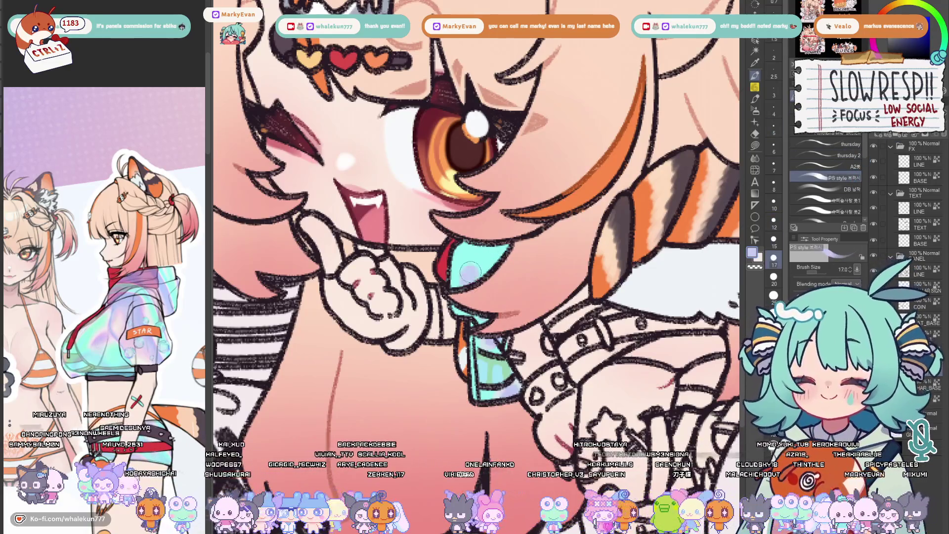
key(bracketleft)
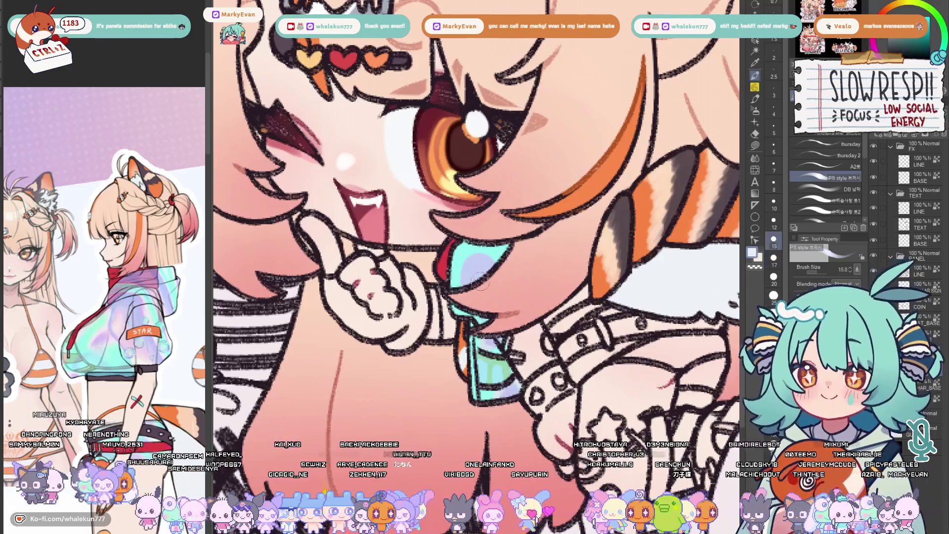